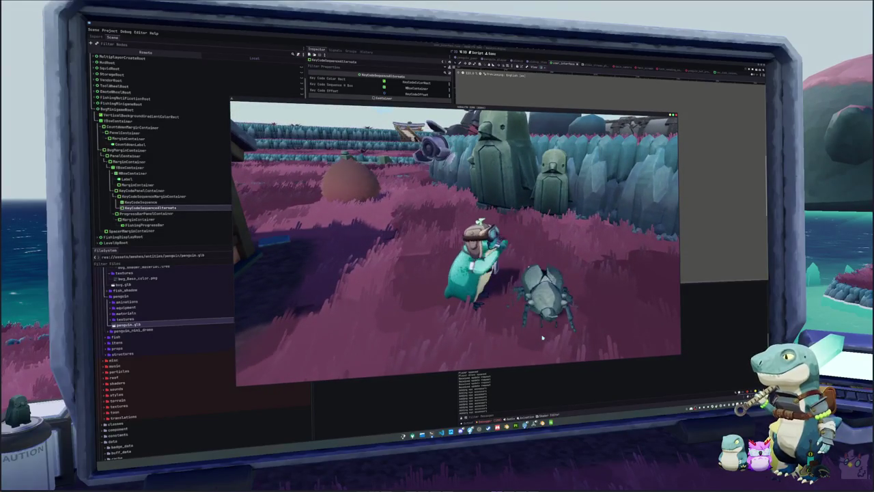
# - Walk the penguin forward and back, toggle the inventory, then bring up the code editor
pyautogui.press('w')
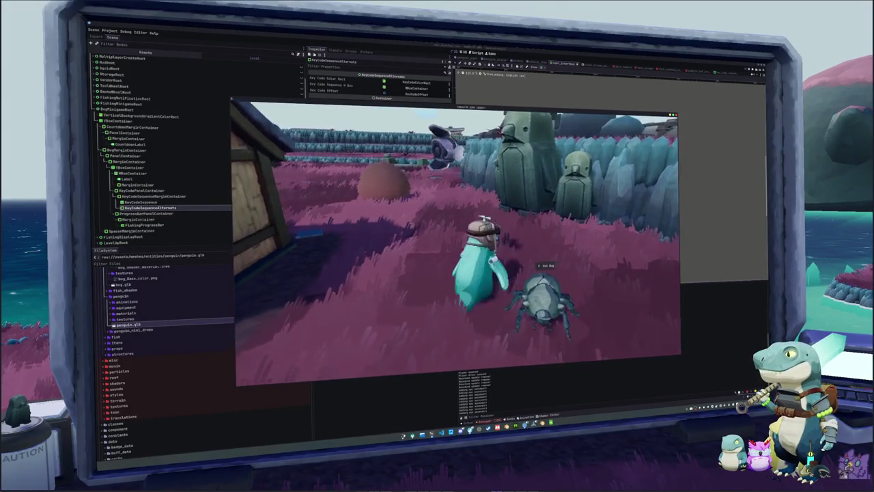
pyautogui.press('s')
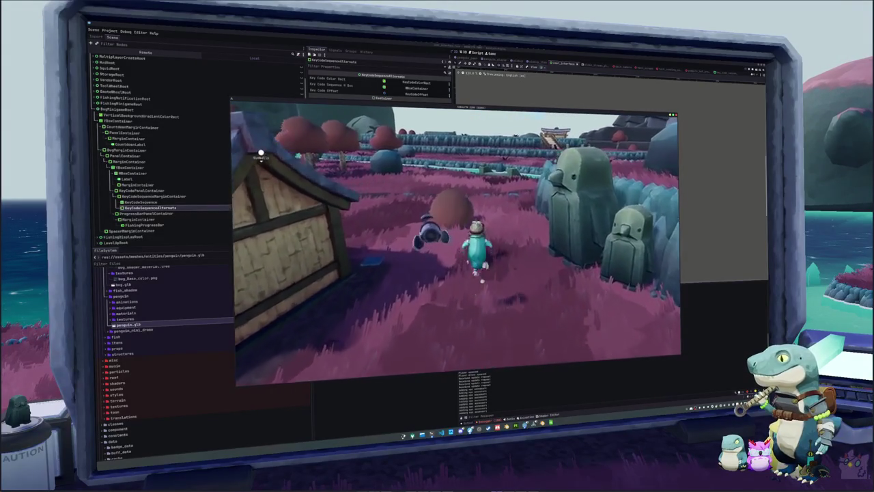
pyautogui.press('Tab')
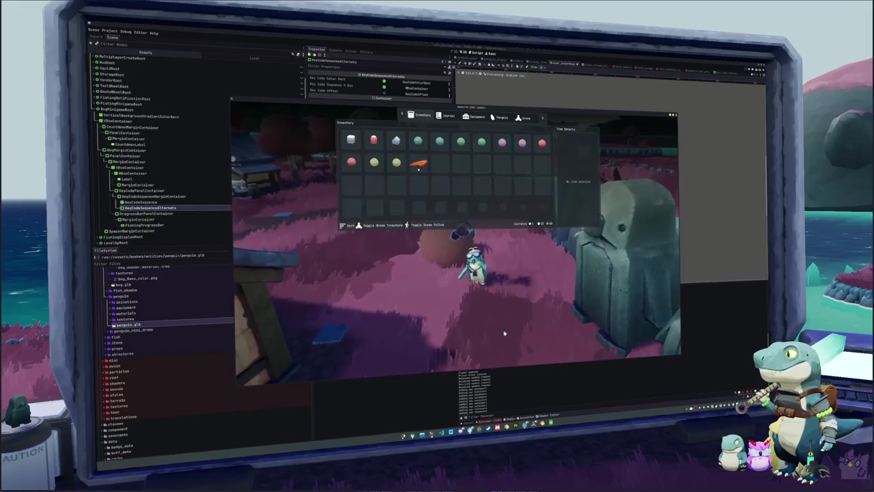
pyautogui.hotkey('alt', 'Tab')
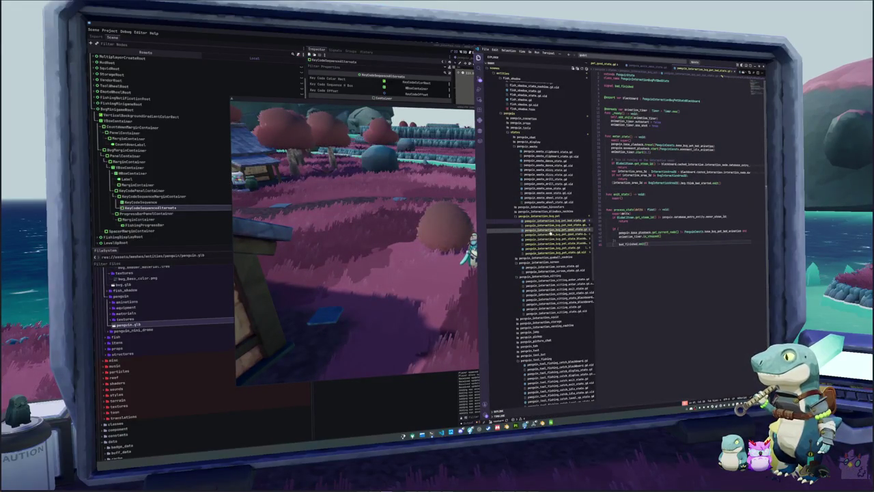
# - Open pet_state.gd from the Explorer's penguin state scripts
pyautogui.click(551, 232)
pyautogui.click(550, 239)
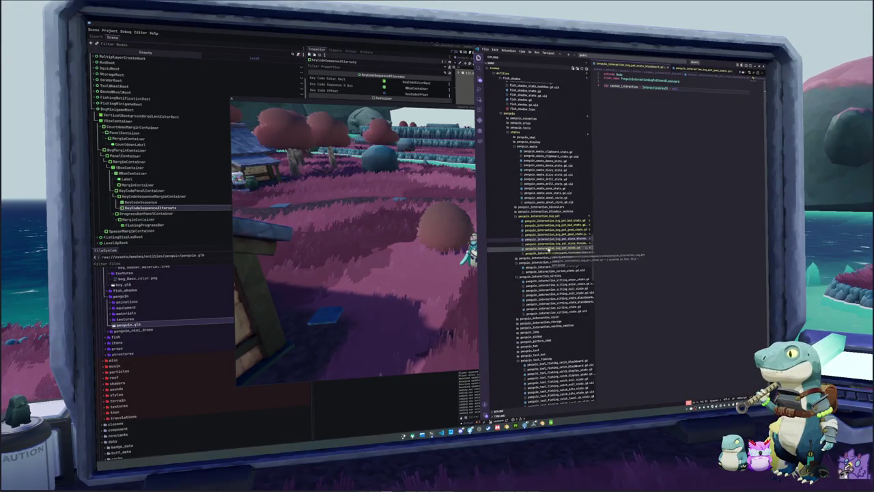
pyautogui.click(548, 248)
# - Delete the blank line below the signal declarations in pet_state.gd and return to Godot
pyautogui.click(628, 97)
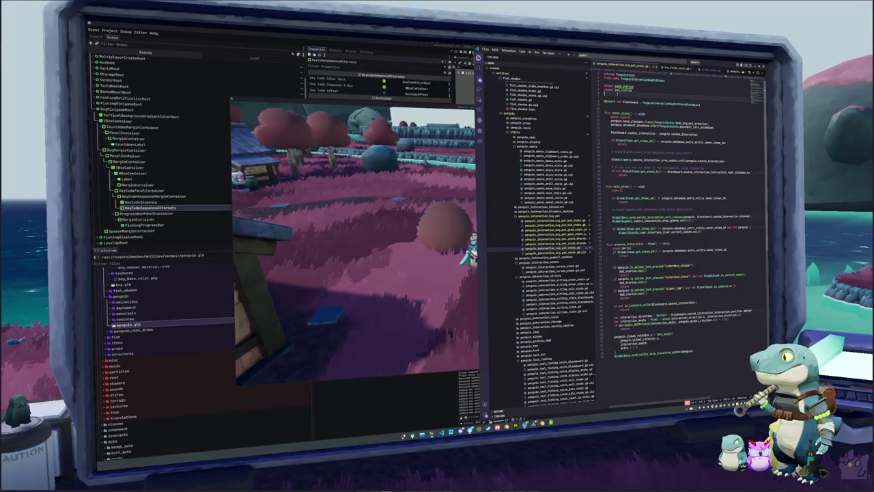
pyautogui.click(624, 86)
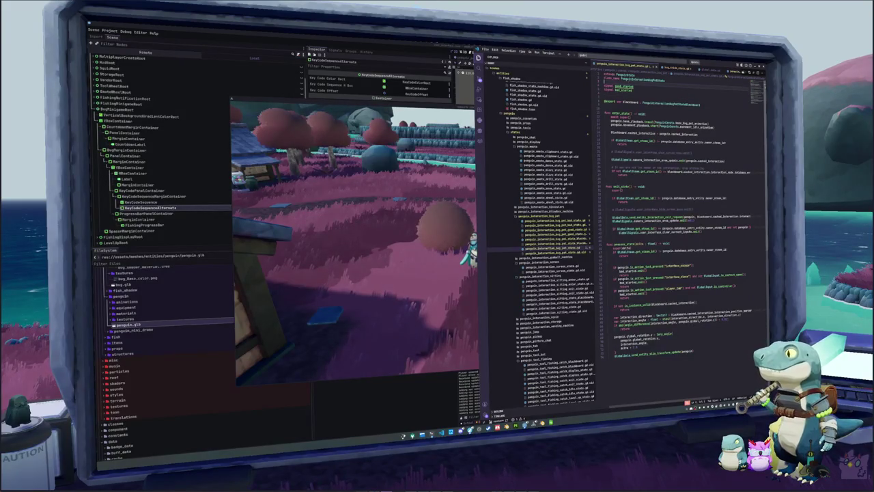
pyautogui.click(662, 96)
pyautogui.press('BackSpace')
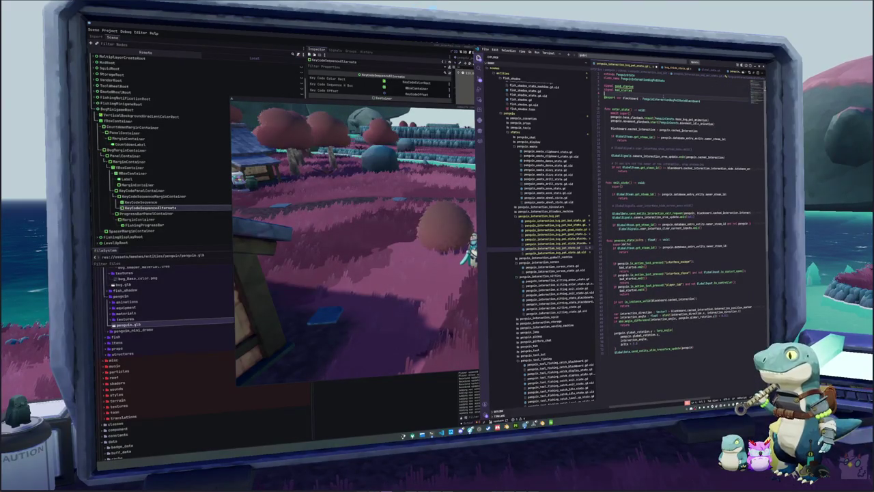
pyautogui.click(618, 372)
pyautogui.press('F5')
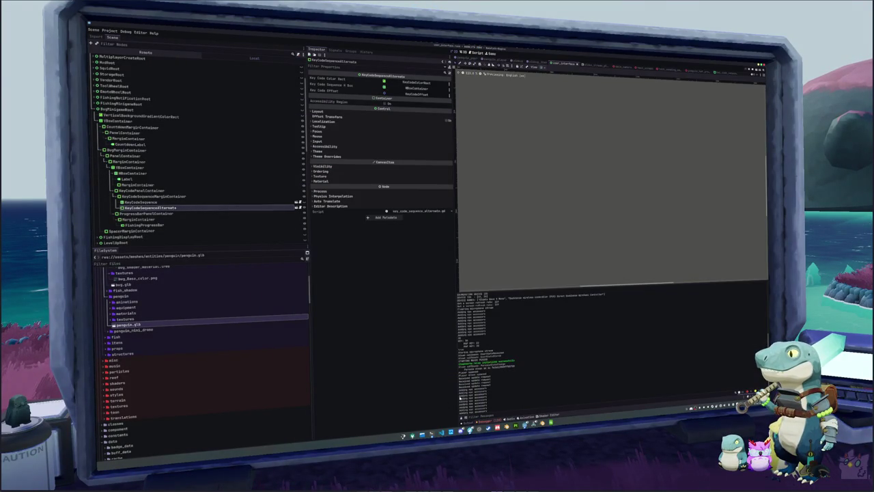
# - Delete only the KeyCodeSequence node, leaving KeyCodeSequenceAlternate selected in the margin container
pyautogui.click(179, 111)
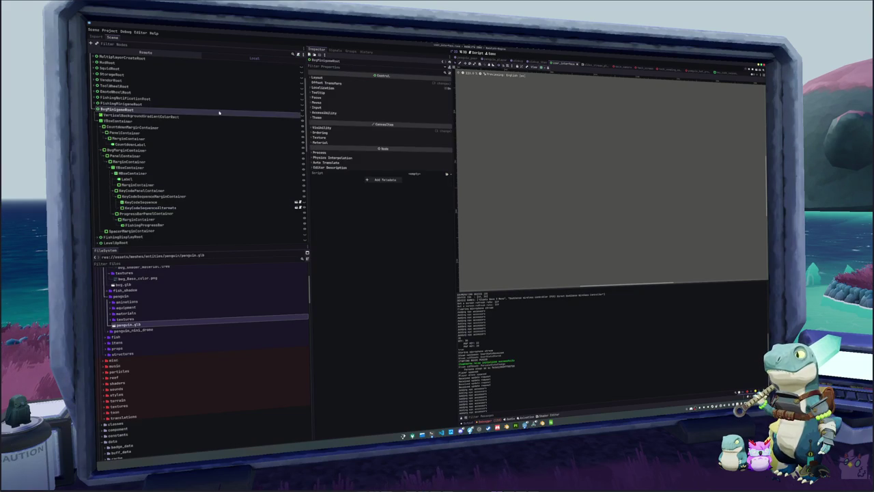
pyautogui.click(164, 202)
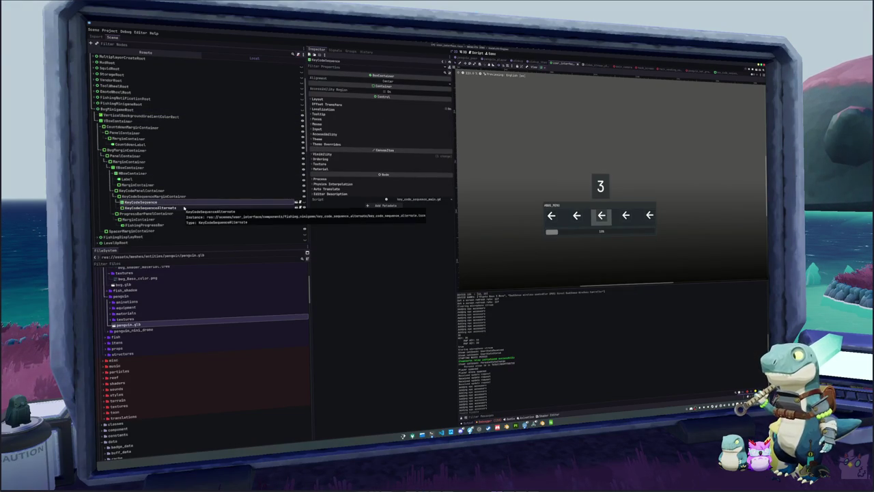
pyautogui.keyDown('ctrl'); pyautogui.click(184, 208); pyautogui.keyUp('ctrl')
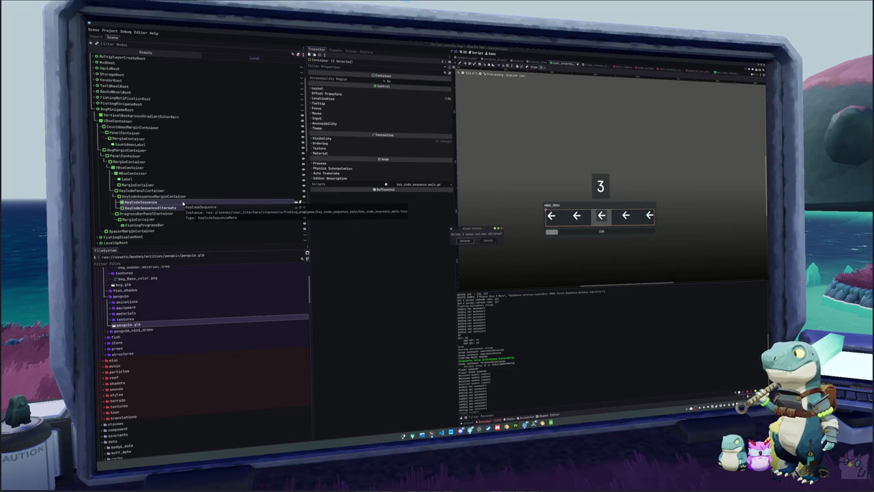
pyautogui.press('Delete')
pyautogui.press('Escape')
pyautogui.click(188, 203)
pyautogui.press('Delete')
pyautogui.press('Return')
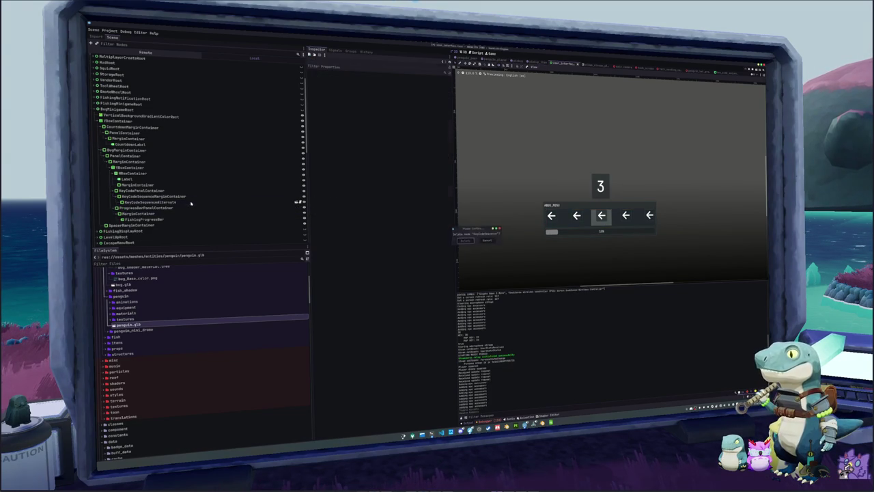
pyautogui.click(195, 203)
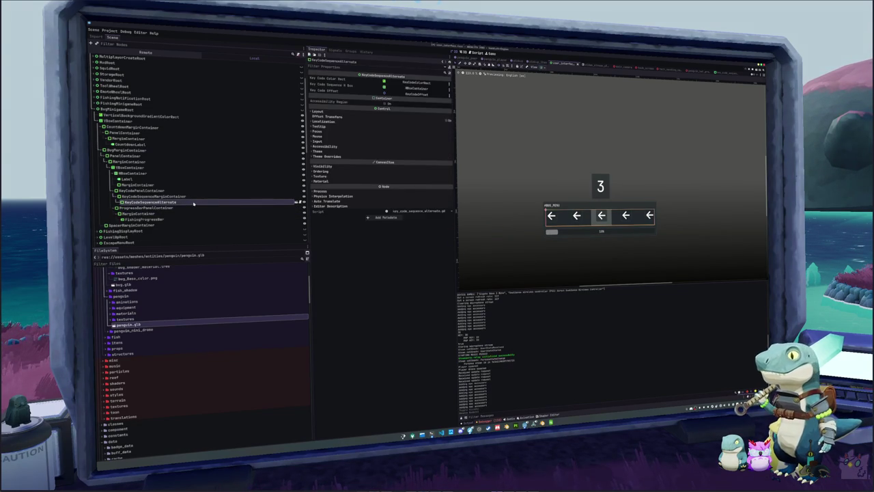
# - Enable Editable Children on KeyCodeSequenceAlternate, make it local, and start renaming it
pyautogui.rightClick(198, 204)
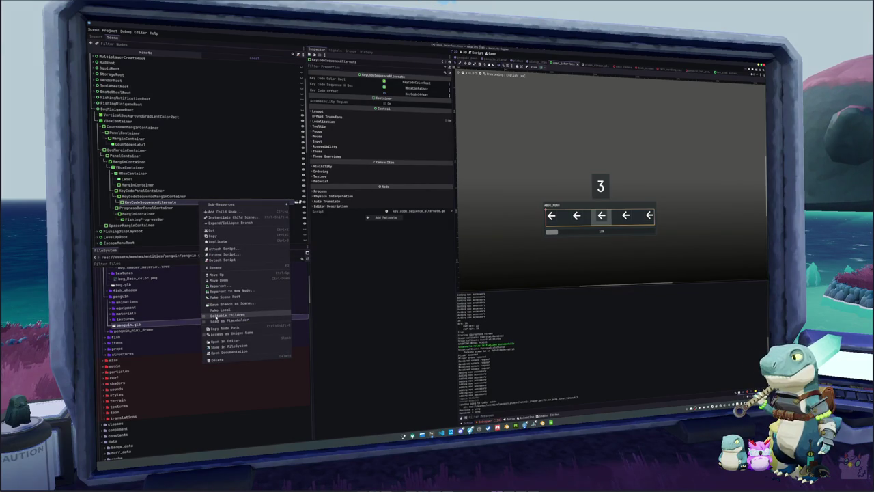
pyautogui.click(215, 316)
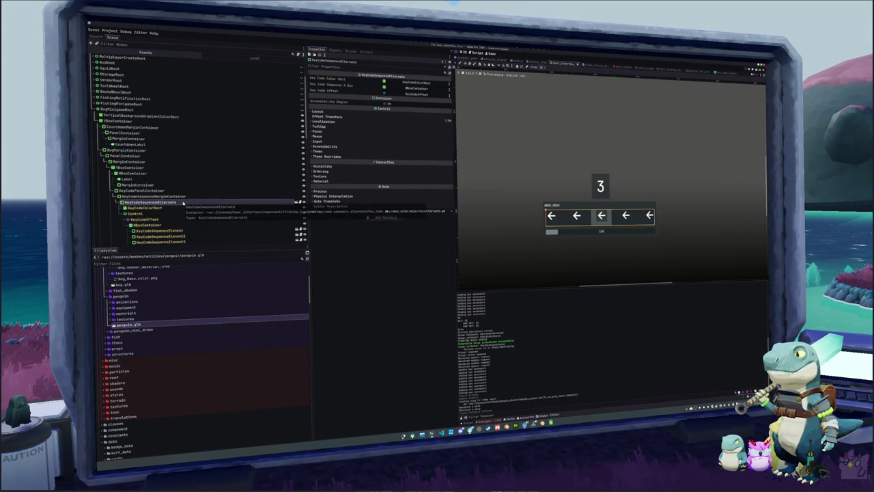
pyautogui.rightClick(195, 203)
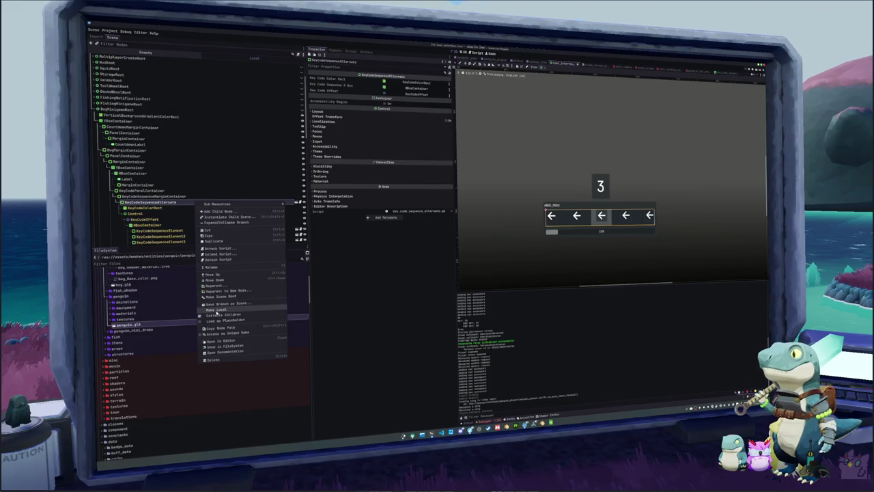
pyautogui.click(217, 310)
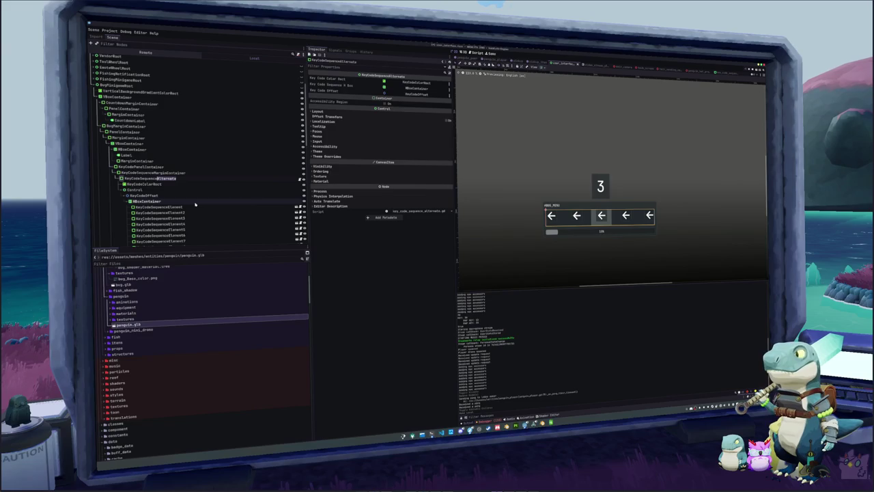
pyautogui.press('F2')
pyautogui.write('K')
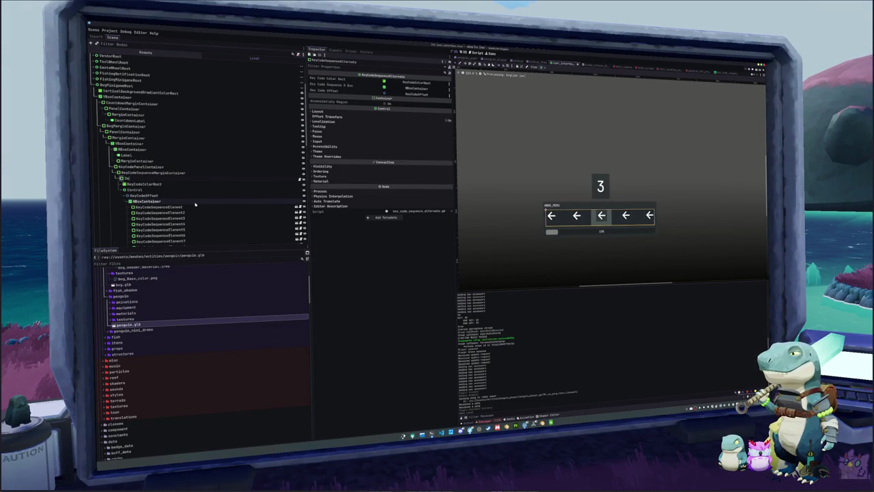
# - Finish renaming the KeyCodeSequenceAlternate node to ActiveReload
pyautogui.hotkey('ctrl', 'BackSpace')
pyautogui.write('Active')
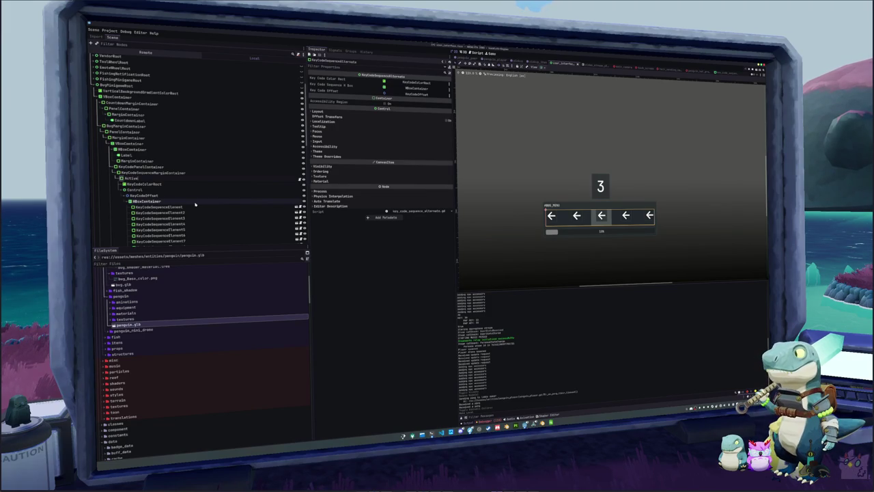
pyautogui.write('RectMarginCon')
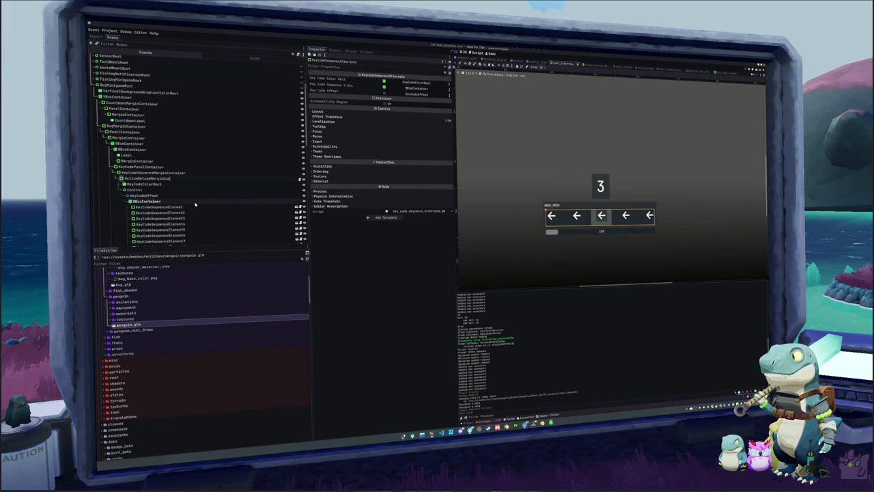
pyautogui.hotkey('ctrl', 'BackSpace')
pyautogui.hotkey('ctrl', 'BackSpace')
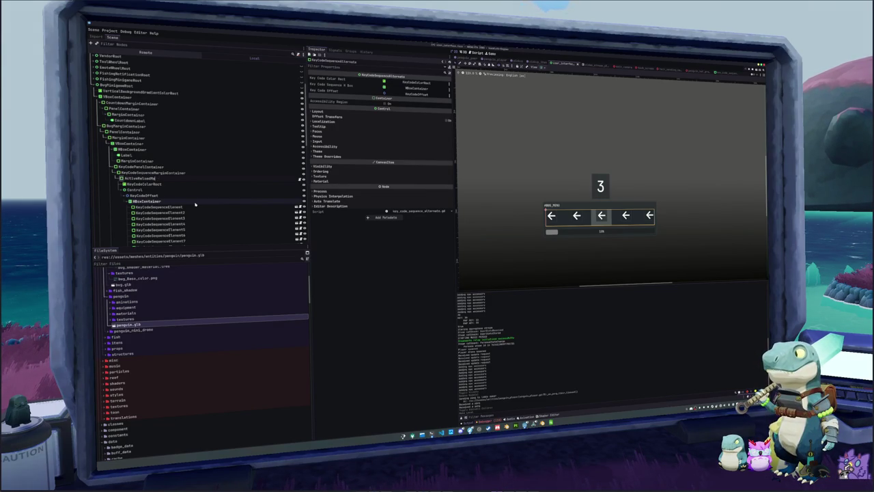
pyautogui.press('Return')
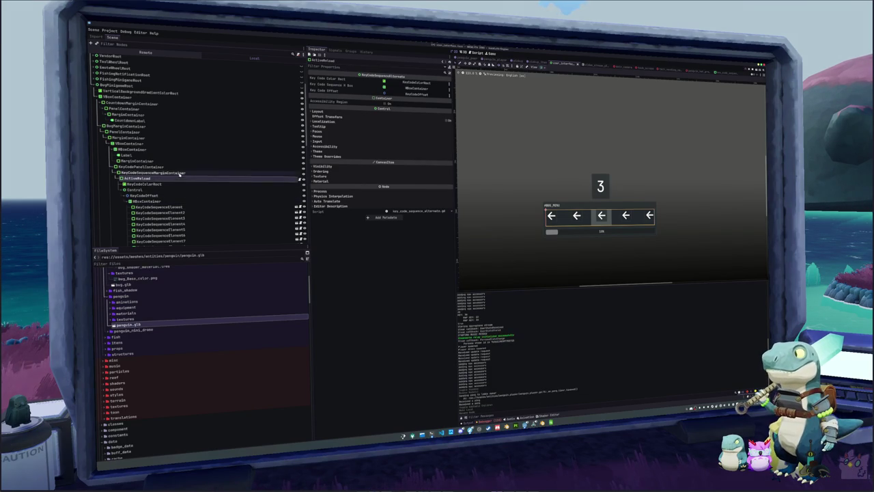
# - Rename KeyCodeSequenceMarginContainer to ActiveReloadMarginContainer and tidy the ActiveReload child's name
pyautogui.click(179, 174)
pyautogui.write('ActiveReloadMargin')
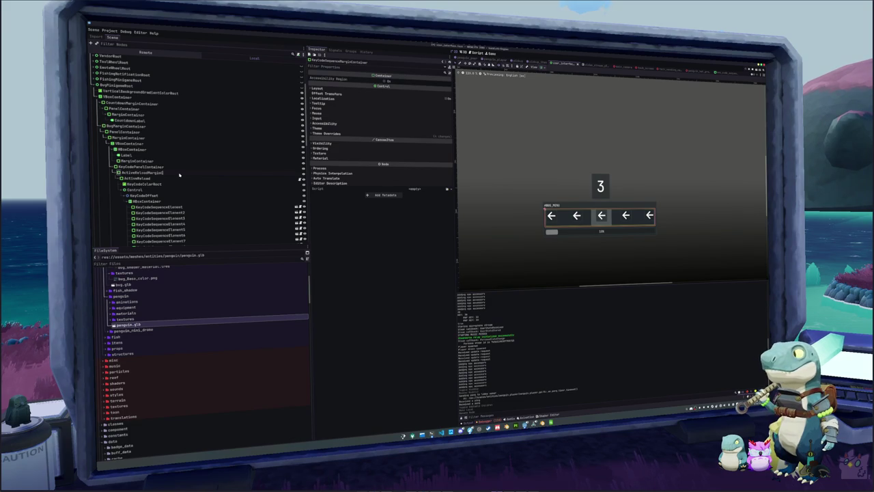
pyautogui.press('Return')
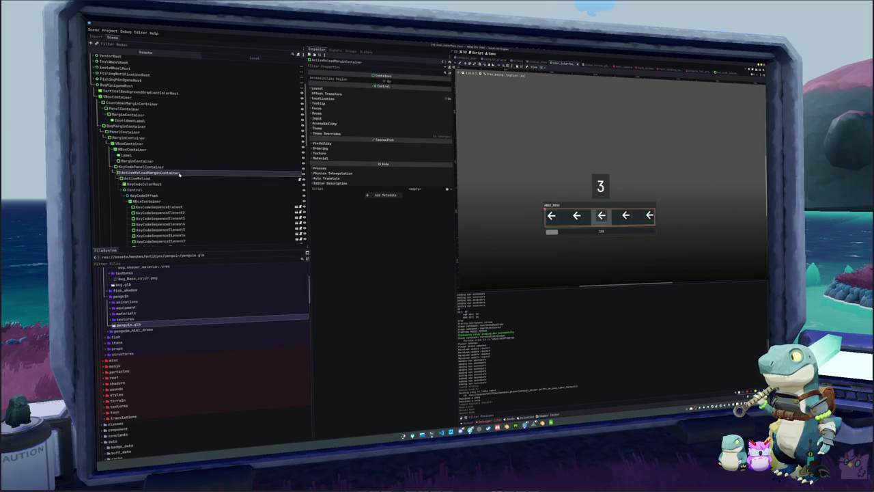
pyautogui.press('Down')
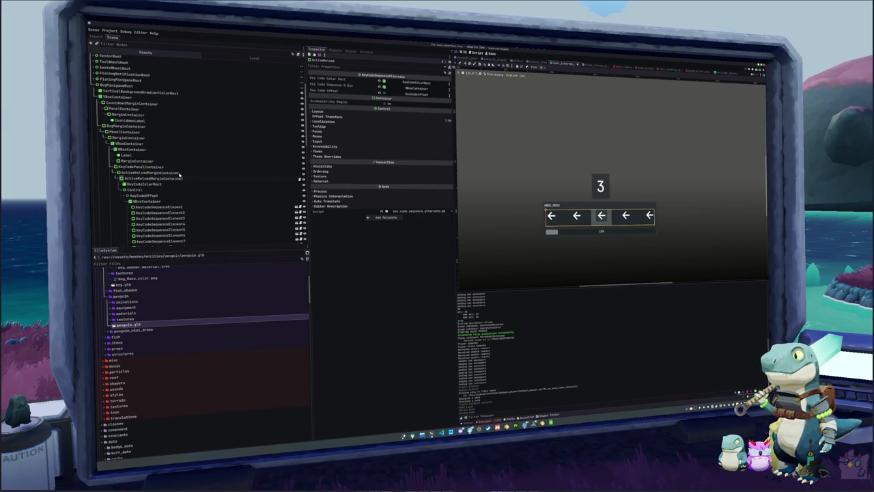
pyautogui.press('BackSpace')
pyautogui.press('BackSpace')
pyautogui.press('BackSpace')
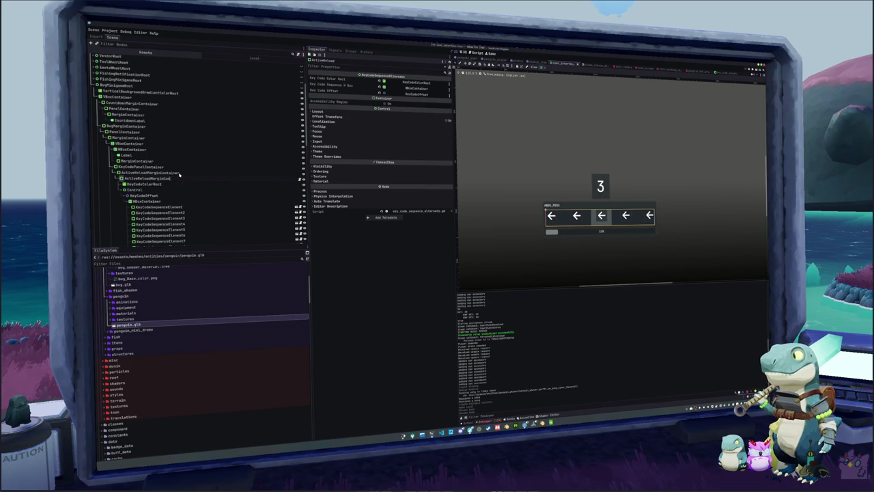
pyautogui.press('F2')
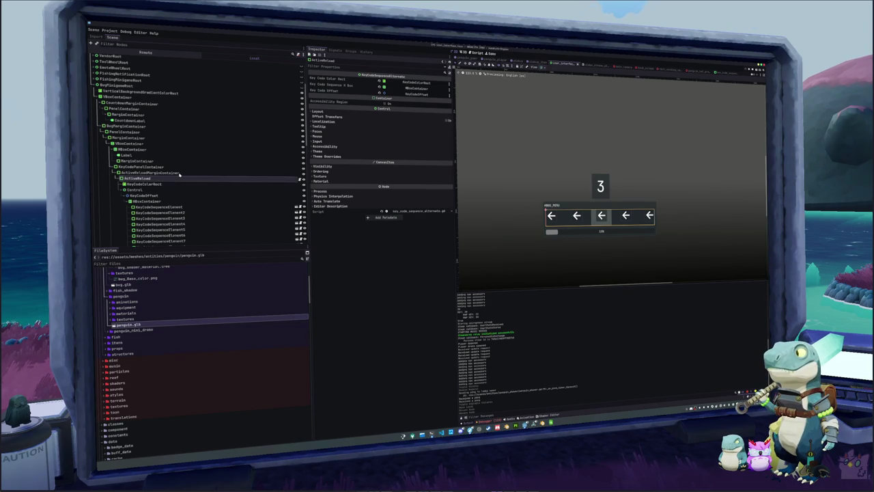
# - Detach ActiveReload's script and rename KeyCodeColorRect to PerfectColorRect
pyautogui.rightClick(207, 180)
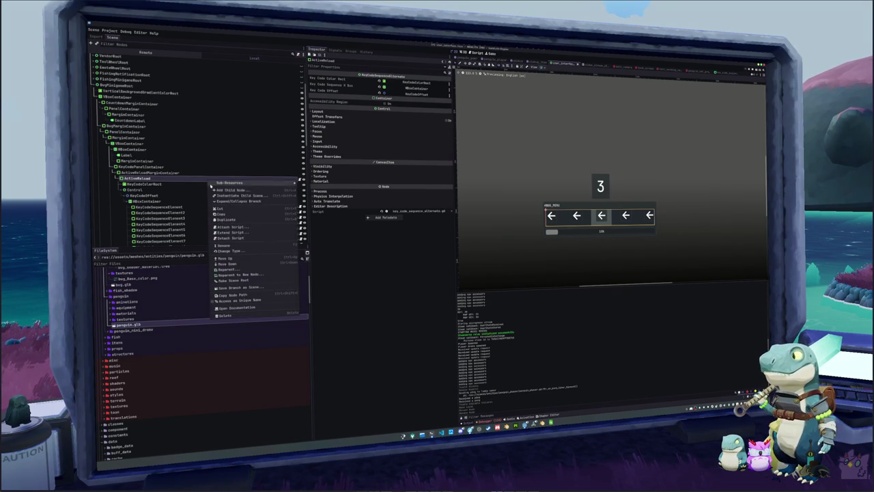
pyautogui.click(214, 235)
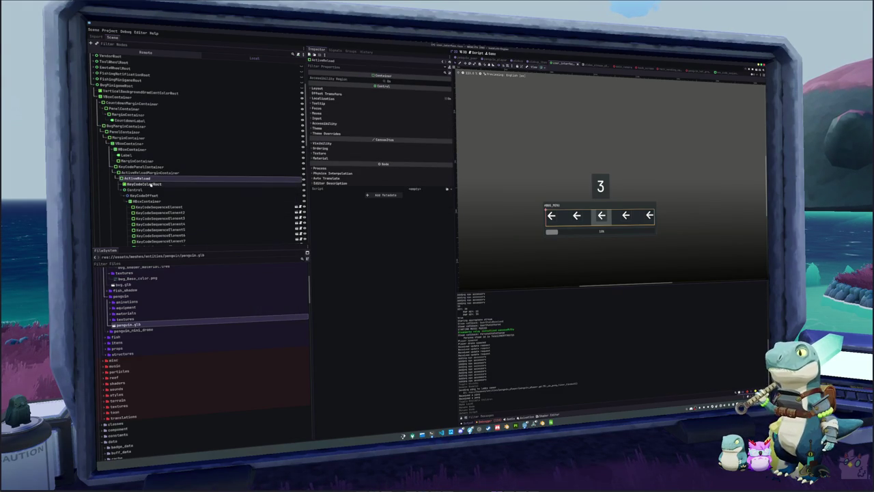
pyautogui.click(167, 185)
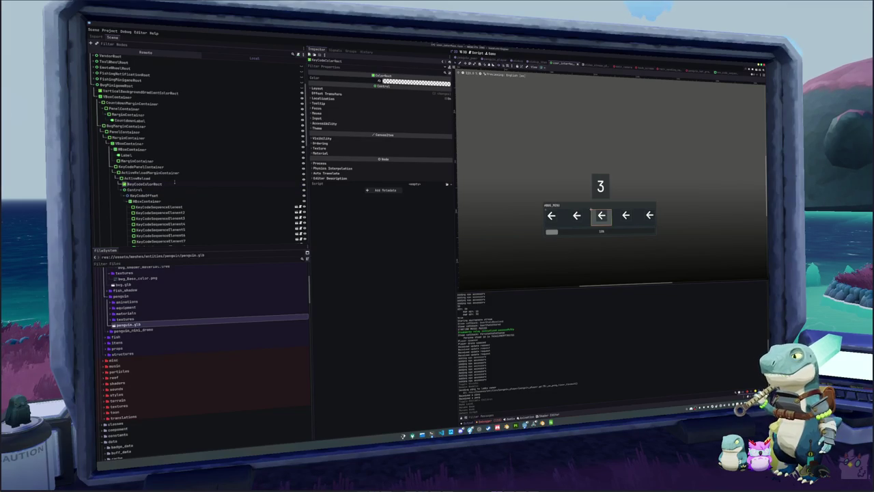
pyautogui.write('Center')
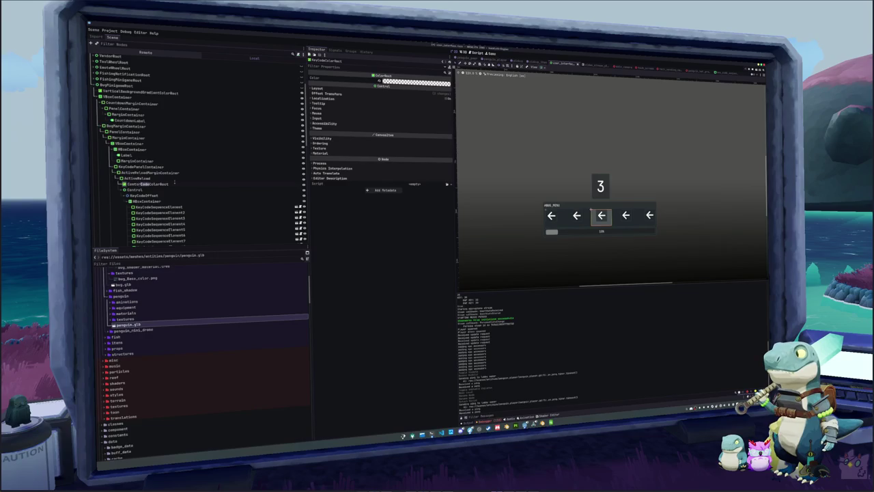
pyautogui.press('BackSpace')
pyautogui.press('Return')
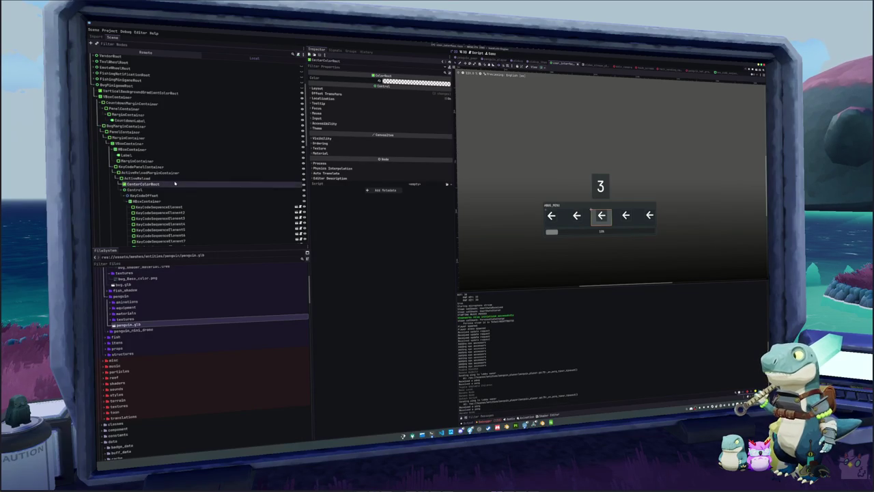
pyautogui.write('Perfect')
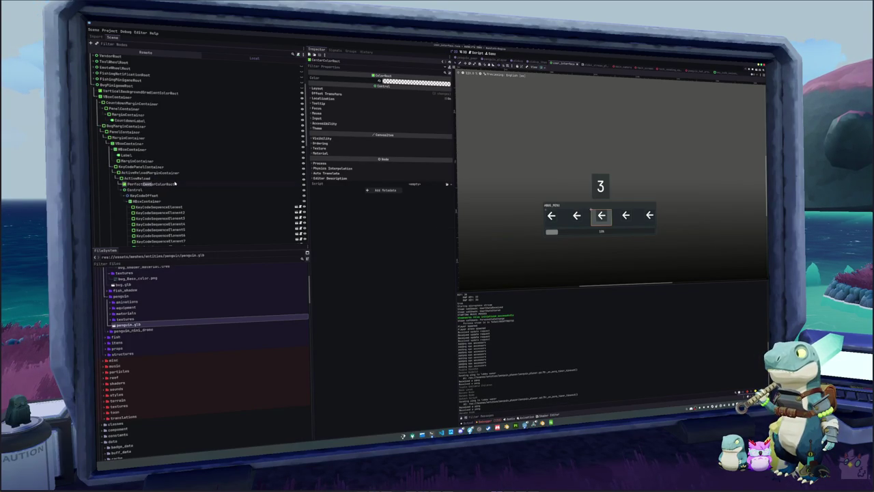
pyautogui.press('BackSpace')
pyautogui.press('Return')
# - Duplicate PerfectColorRect and name the copy GoodColorRect
pyautogui.hotkey('ctrl', 'd')
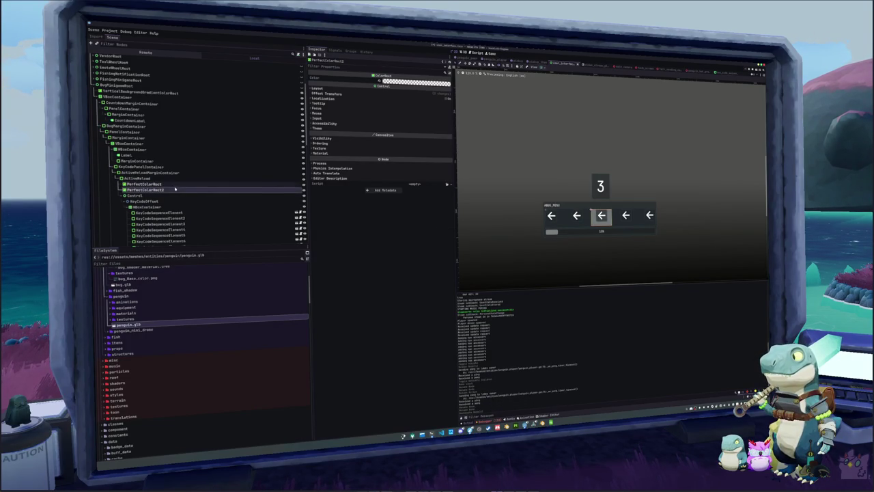
pyautogui.press('F2')
pyautogui.write('Simpl')
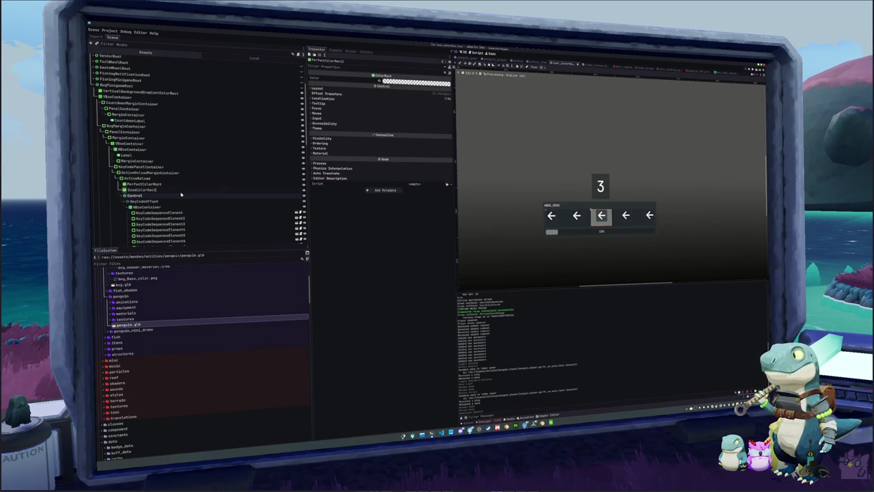
pyautogui.press('Return')
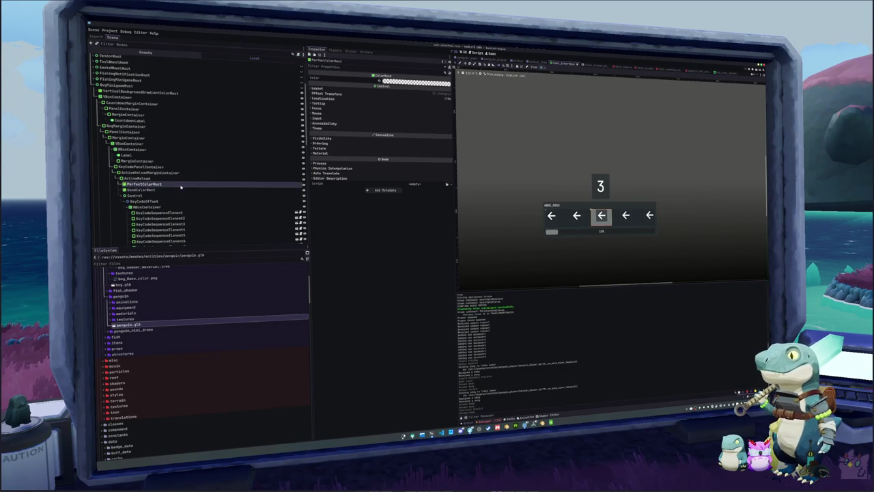
# - Set custom minimum width 240 on GoodColorRect and 100 on PerfectColorRect, then save
pyautogui.click(351, 89)
pyautogui.click(394, 103)
pyautogui.write('240')
pyautogui.press('Return')
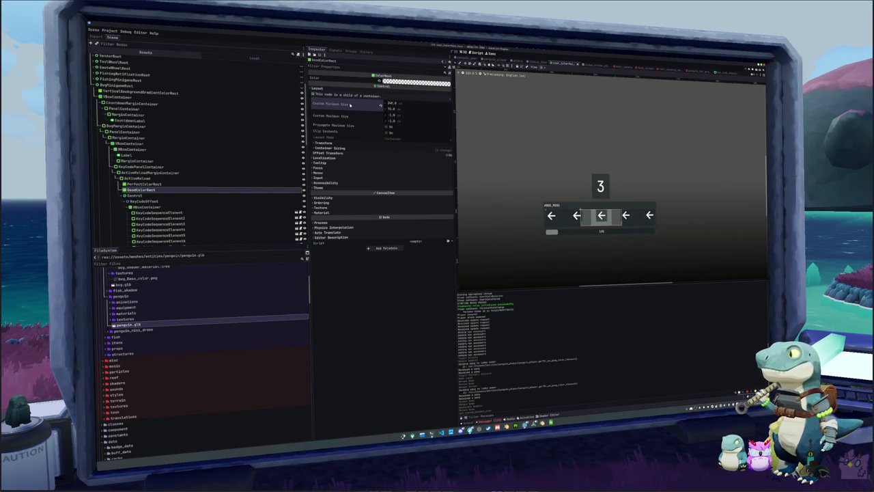
pyautogui.click(164, 187)
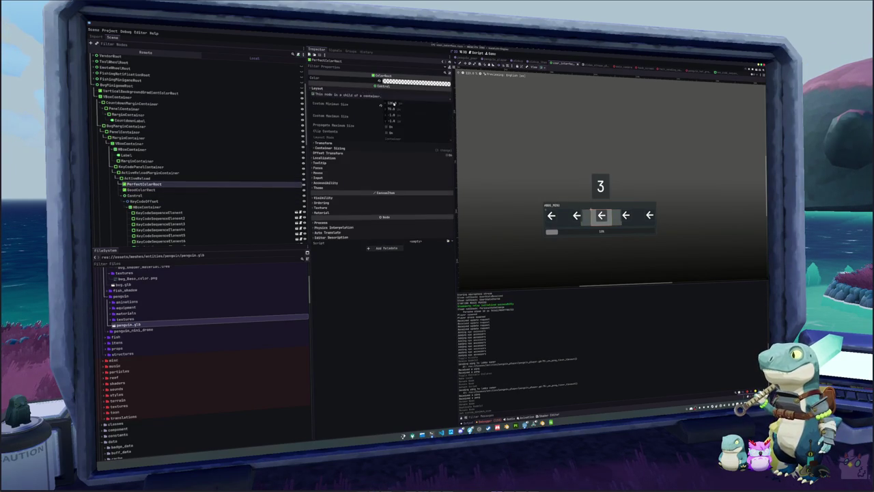
pyautogui.write('100')
pyautogui.press('Return')
pyautogui.hotkey('ctrl', 's')
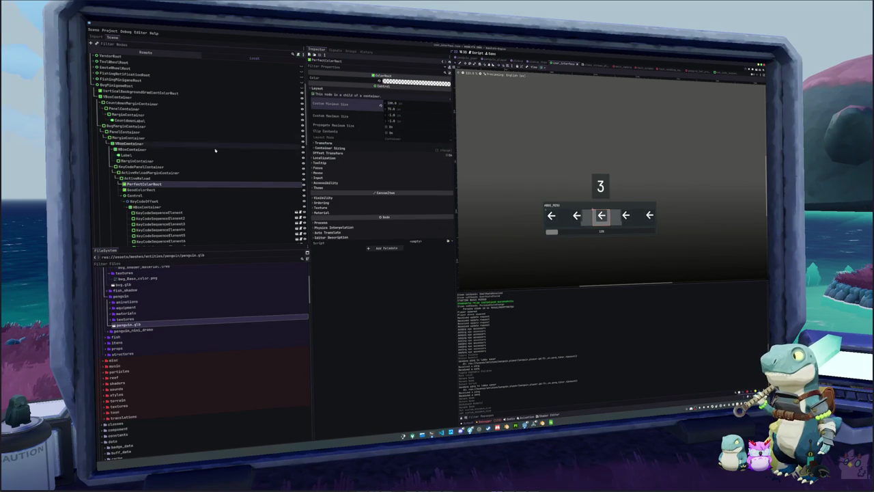
# - Delete KeyCodeSequenceElement2 through KeyCodeSequenceElement12 and save the scene
pyautogui.click(167, 190)
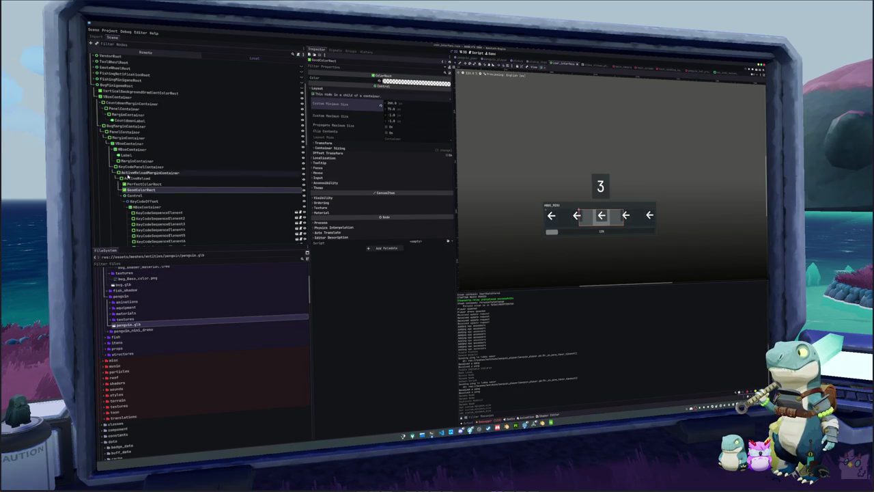
pyautogui.click(135, 195)
pyautogui.click(140, 201)
pyautogui.scroll(-2, 150, 188)
pyautogui.click(157, 172)
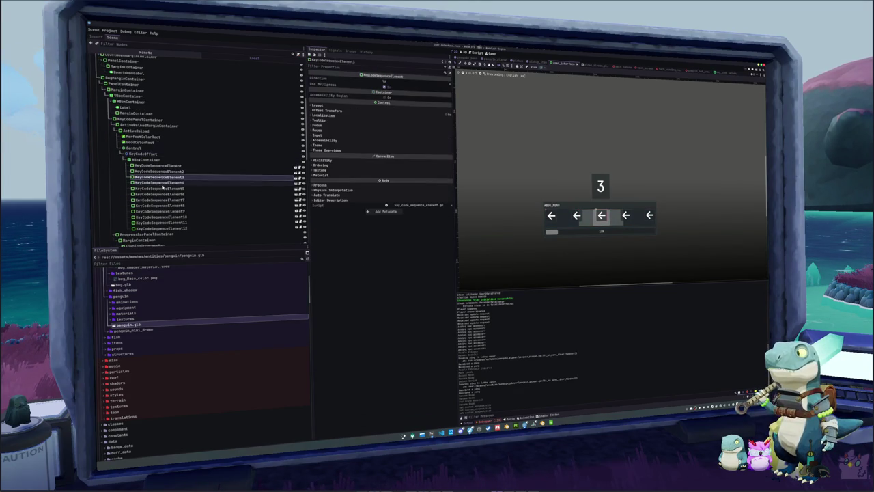
pyautogui.keyDown('shift'); pyautogui.click(161, 228); pyautogui.keyUp('shift')
pyautogui.press('Delete')
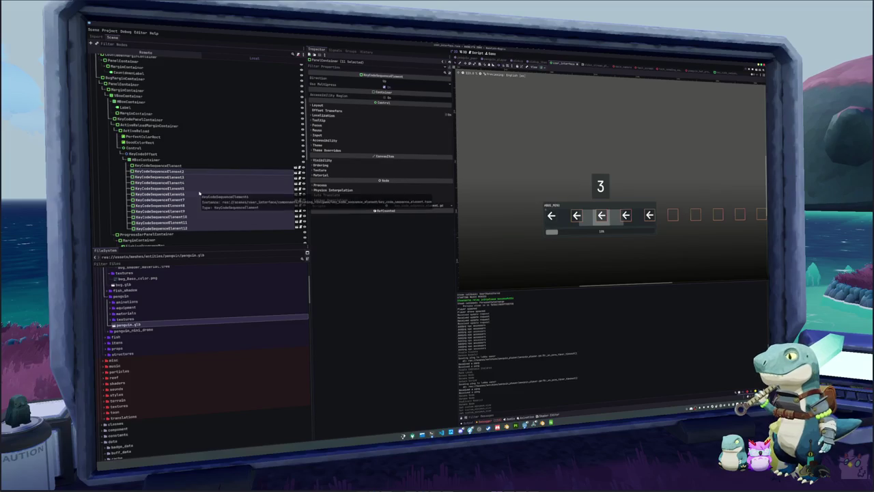
pyautogui.hotkey('ctrl', 's')
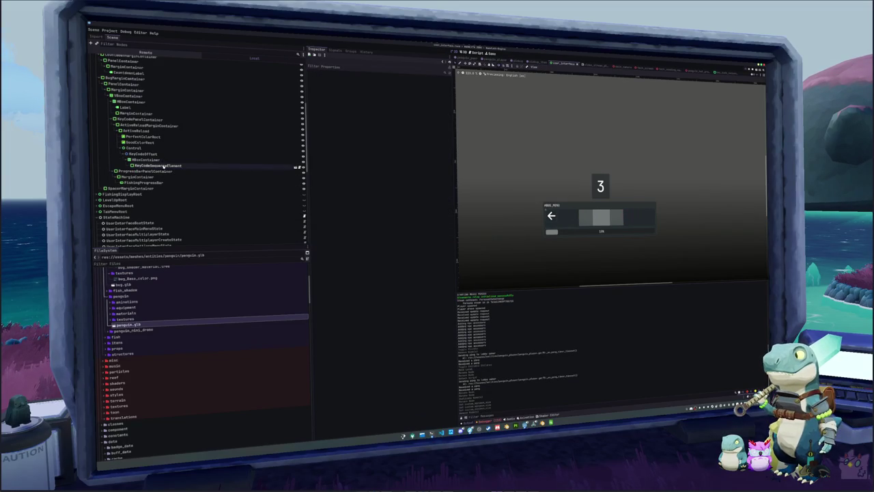
# - Make KeyCodeSequenceElement local, detach its script, rename it ActiveReloadElement, and save
pyautogui.rightClick(166, 166)
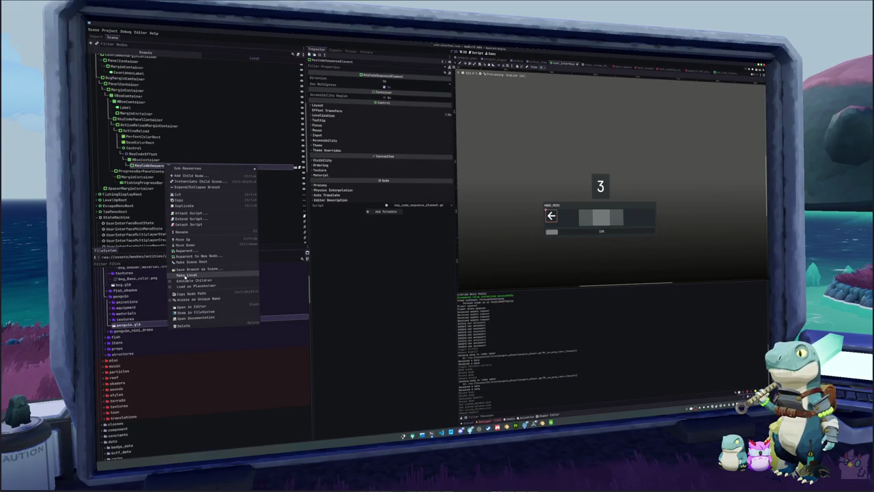
pyautogui.click(187, 276)
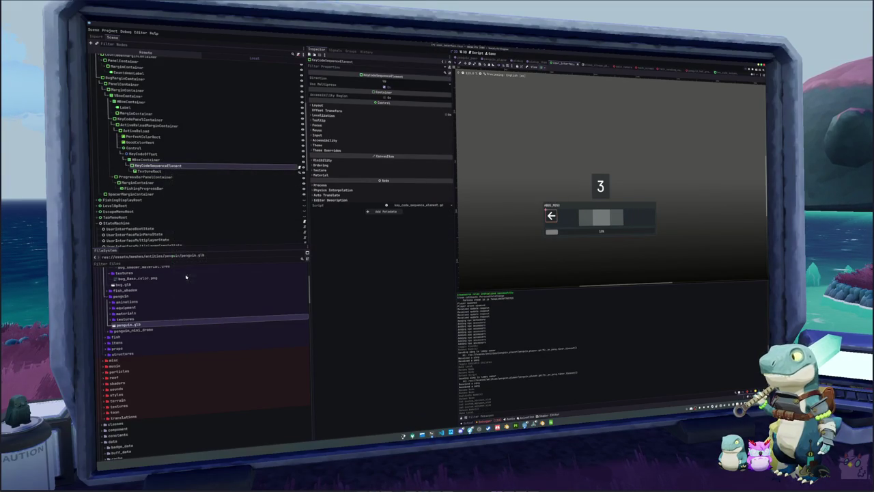
pyautogui.rightClick(178, 168)
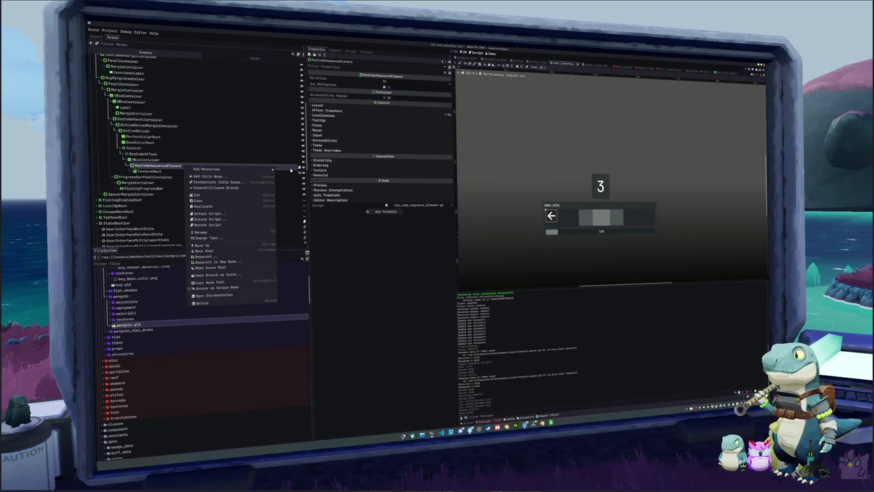
pyautogui.click(211, 224)
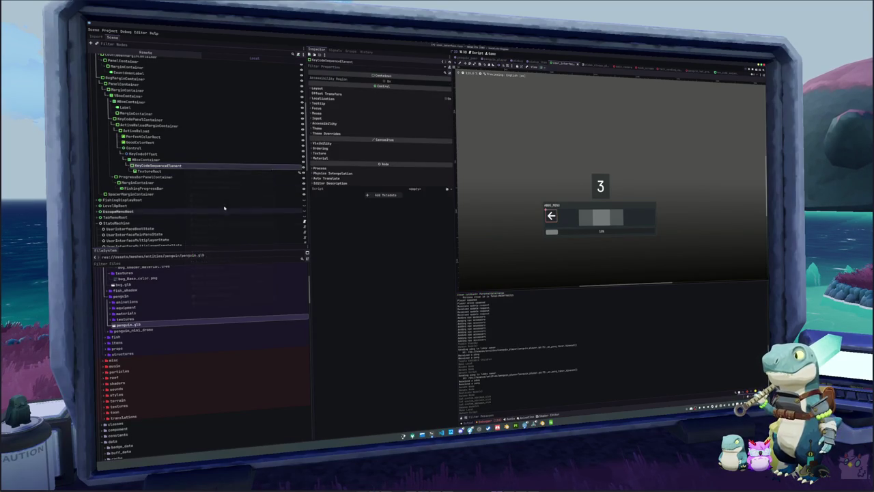
pyautogui.click(176, 168)
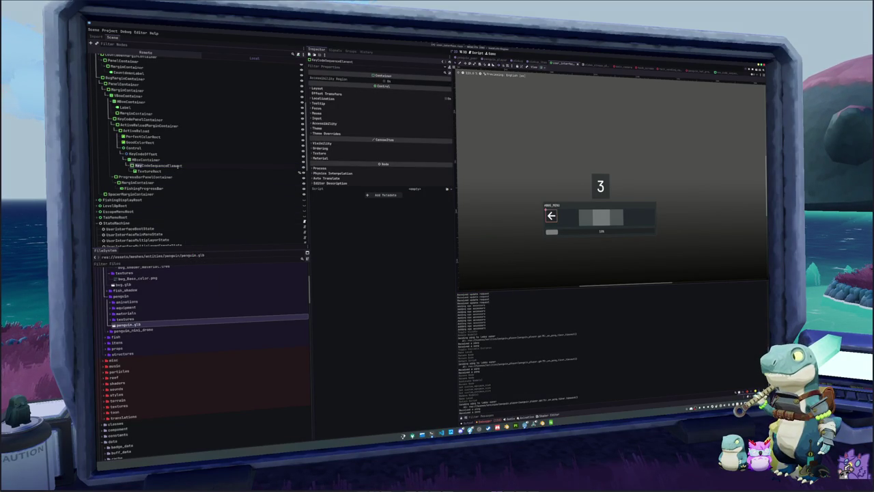
pyautogui.write('Active')
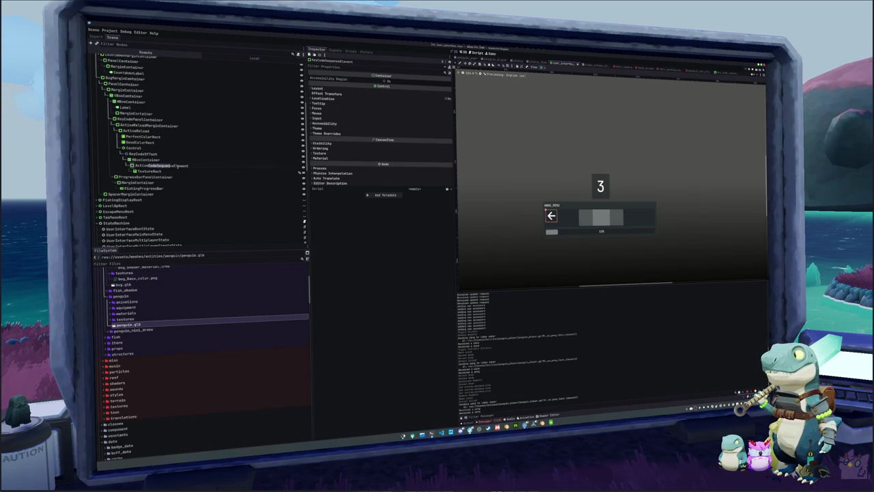
pyautogui.write('Reload')
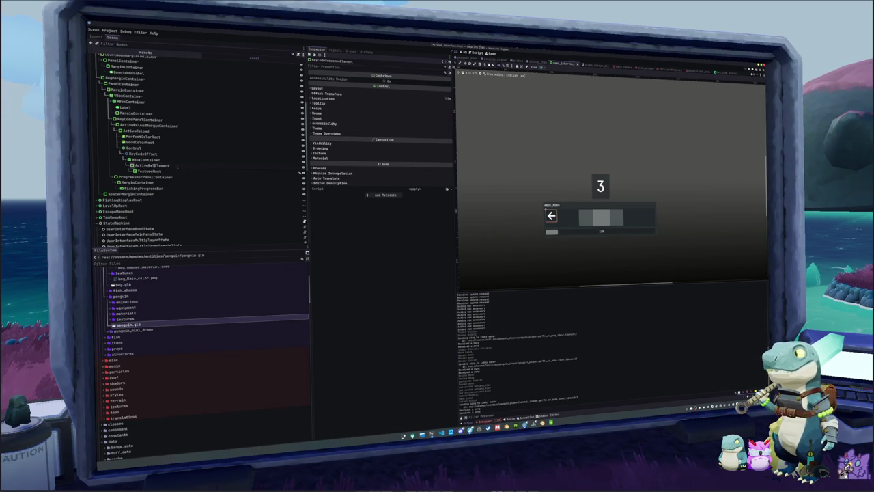
pyautogui.press('Return')
pyautogui.hotkey('ctrl', 's')
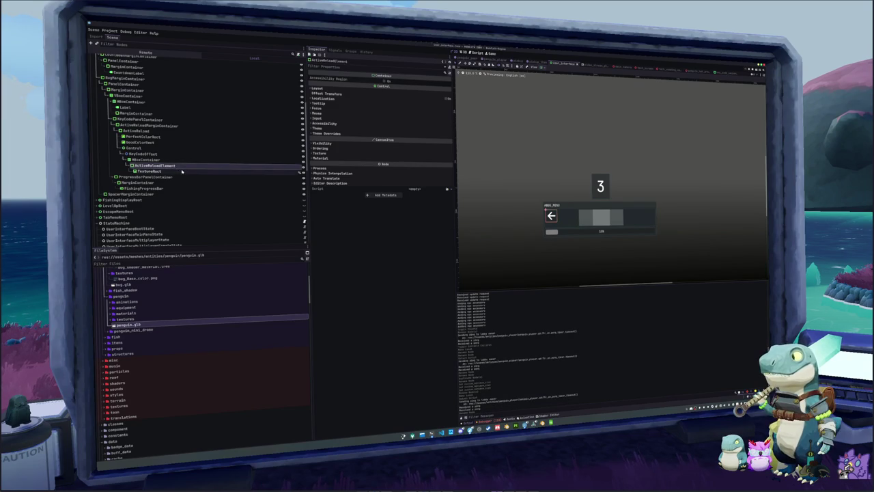
# - Quick Load the left_mouse icon as the TextureRect's texture, then select the progress bar panel
pyautogui.click(164, 171)
pyautogui.click(449, 86)
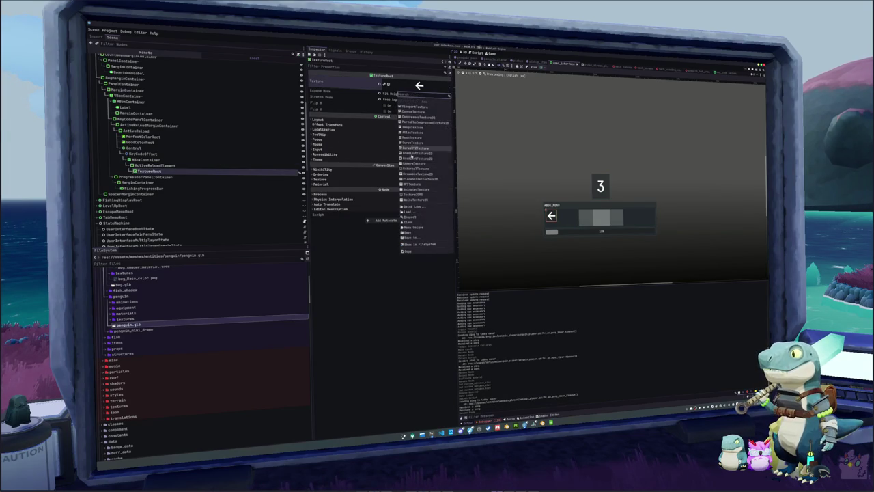
pyautogui.click(410, 205)
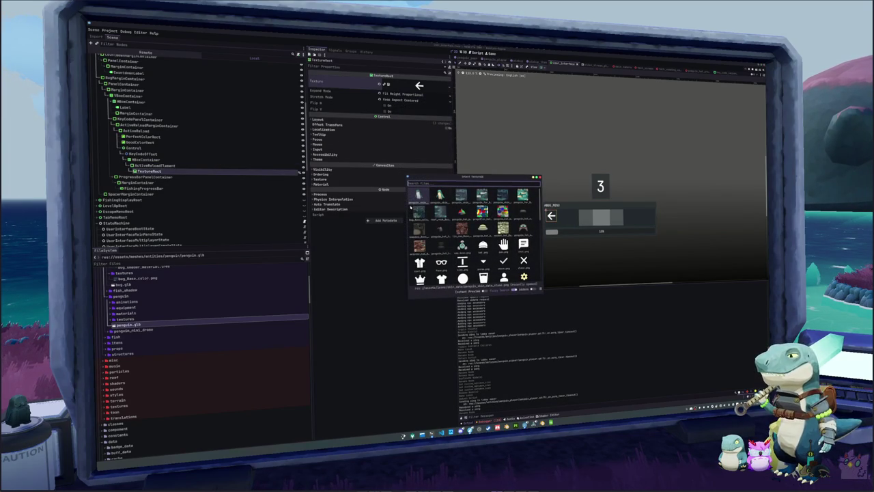
pyautogui.write('left_mouse')
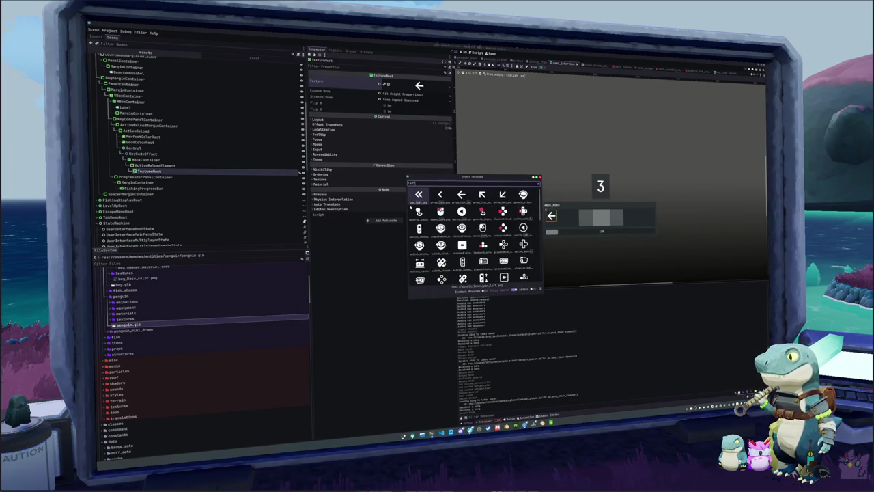
pyautogui.press('Right')
pyautogui.press('Right')
pyautogui.press('Return')
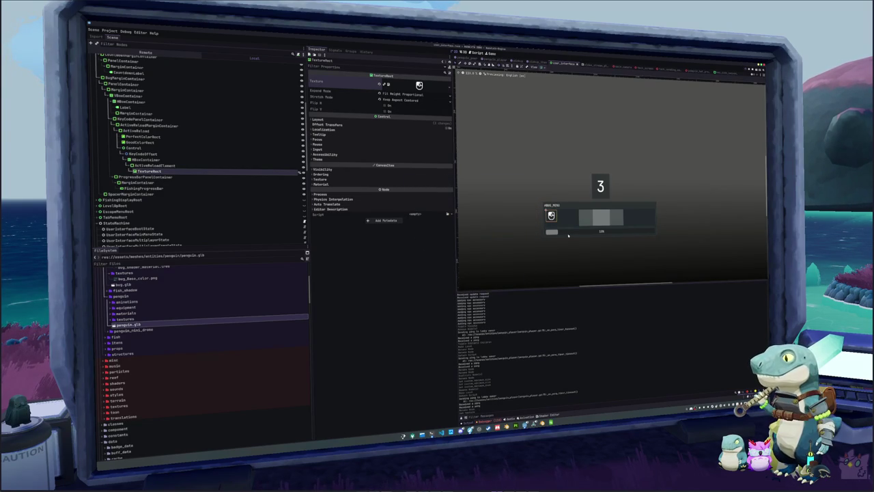
pyautogui.click(539, 230)
pyautogui.keyDown('ctrl'); pyautogui.click(178, 177); pyautogui.keyUp('ctrl')
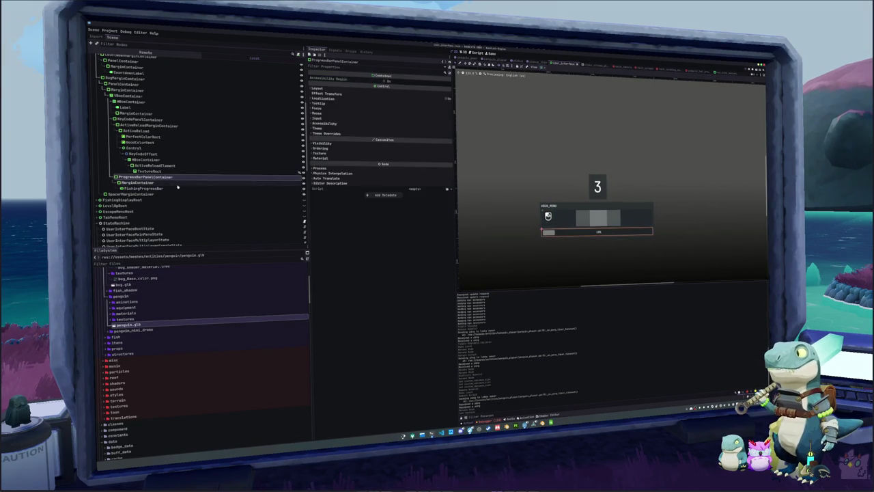
# - Delete the progress bar panel and its children, then save the scene
pyautogui.press('Delete')
pyautogui.press('Return')
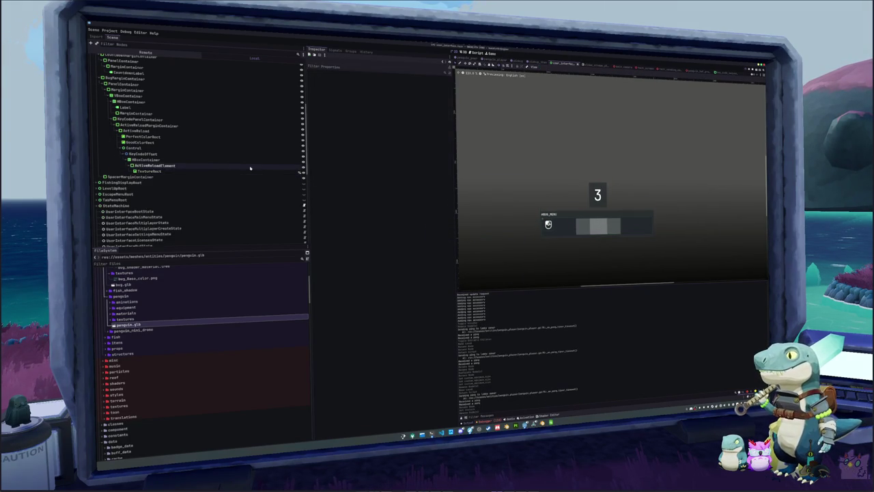
pyautogui.hscroll(2, 543, 212)
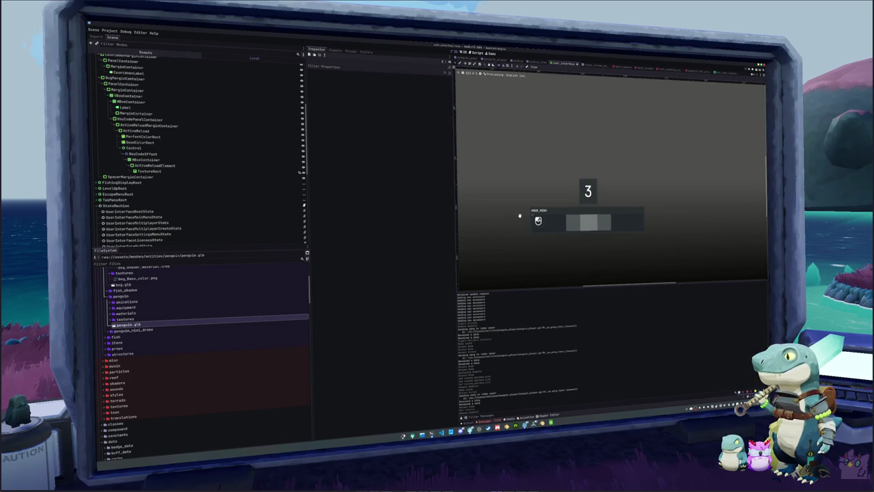
pyautogui.click(532, 222)
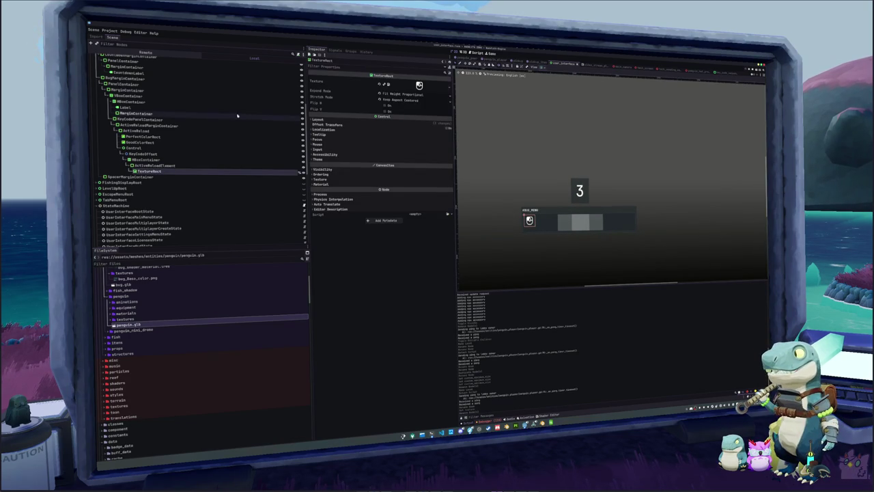
pyautogui.click(205, 153)
pyautogui.click(170, 147)
pyautogui.hotkey('ctrl', 's')
# - Inspect PerfectColorRect, SpacerMarginContainer and the TextureRect icon, then select exit_state in VS Code
pyautogui.click(166, 138)
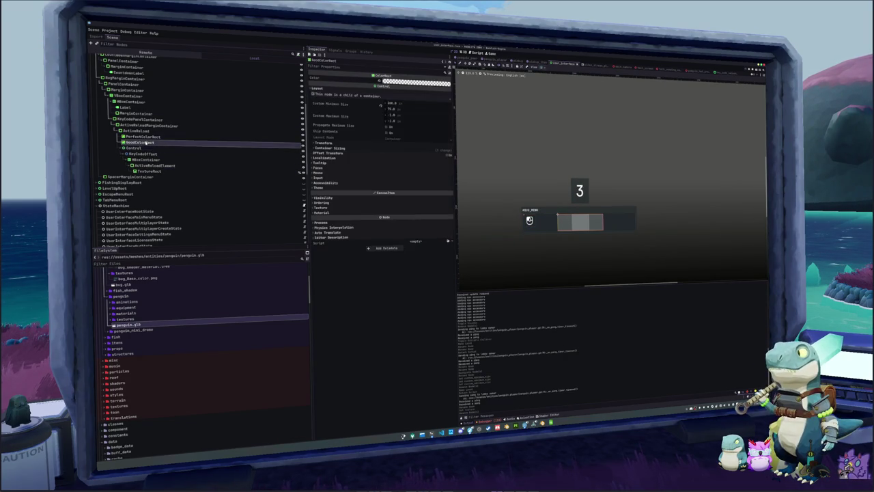
pyautogui.click(140, 119)
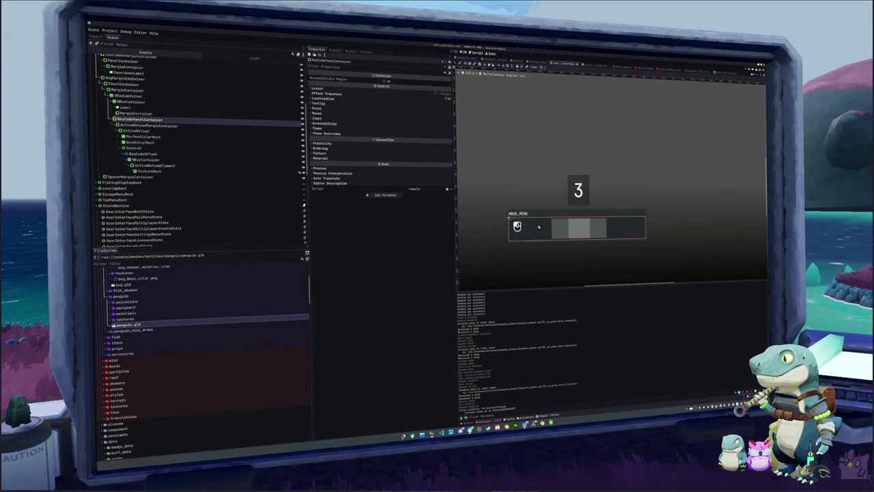
pyautogui.click(583, 232)
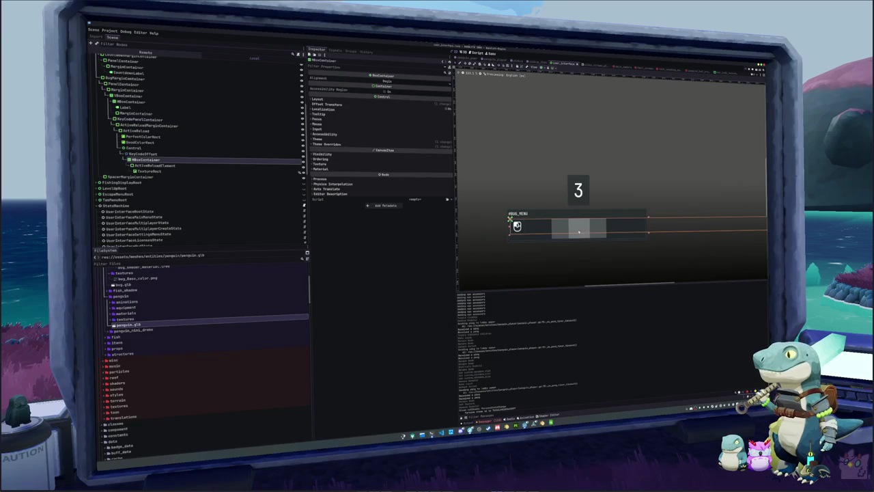
pyautogui.click(560, 255)
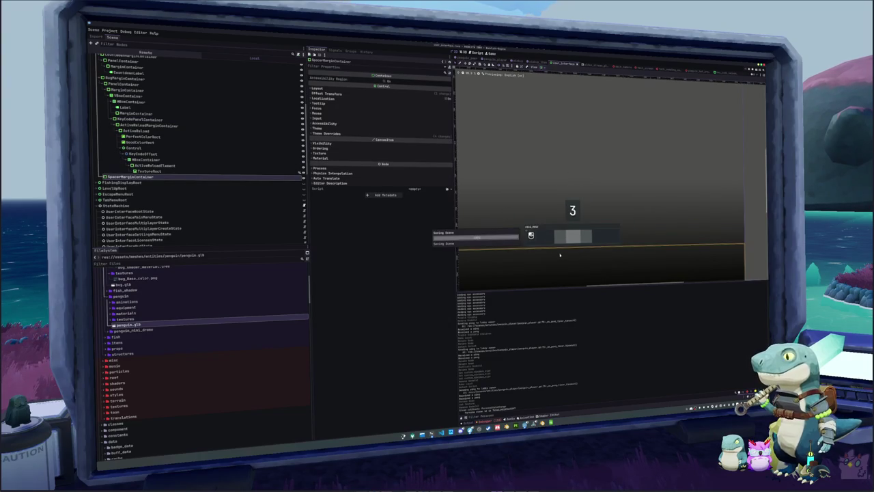
pyautogui.click(540, 241)
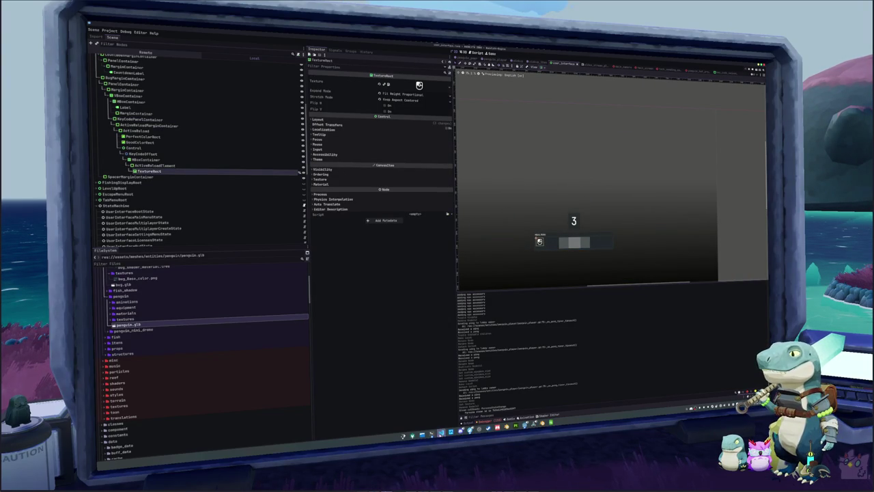
pyautogui.click(442, 432)
pyautogui.doubleClick(620, 183)
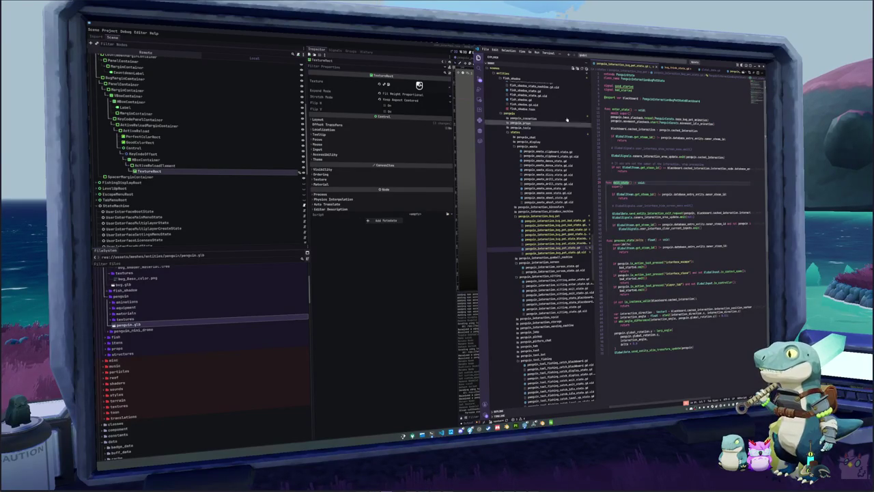
# - Rename bug.gd's top signals to think_ names like think_started, then open bug_think_state.gd
pyautogui.scroll(-5, 629, 69)
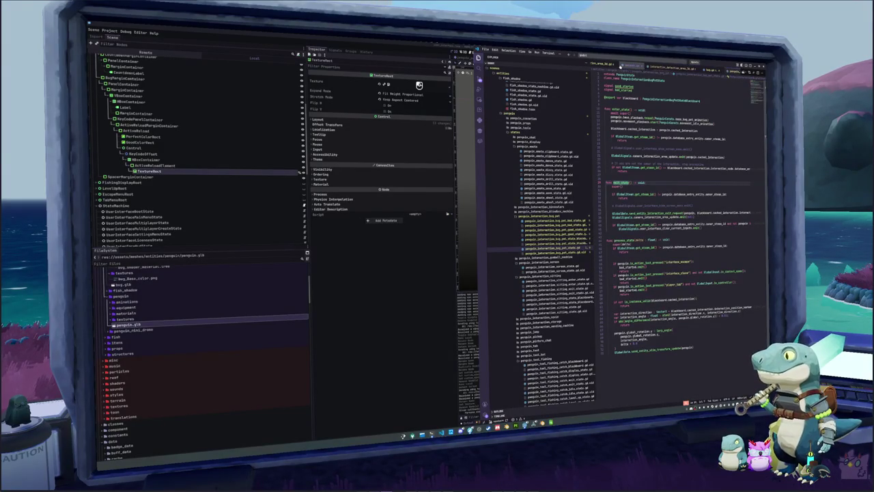
pyautogui.click(704, 69)
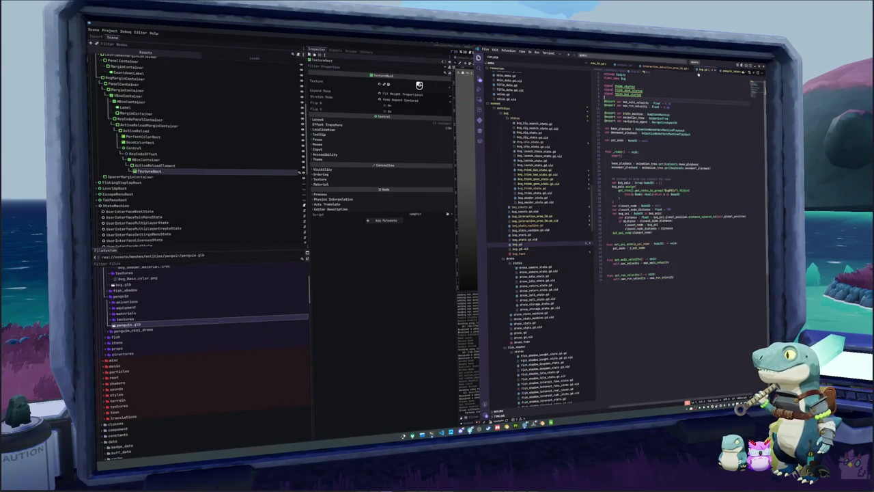
pyautogui.write('thing_')
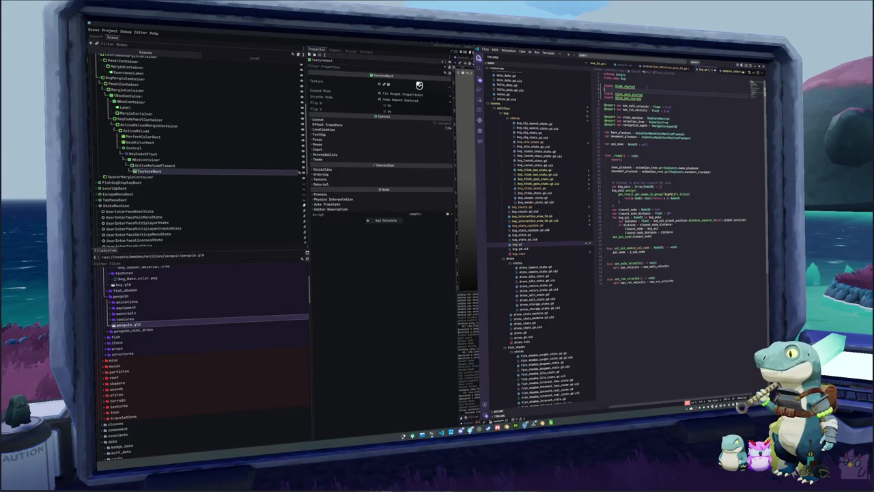
pyautogui.press('Escape')
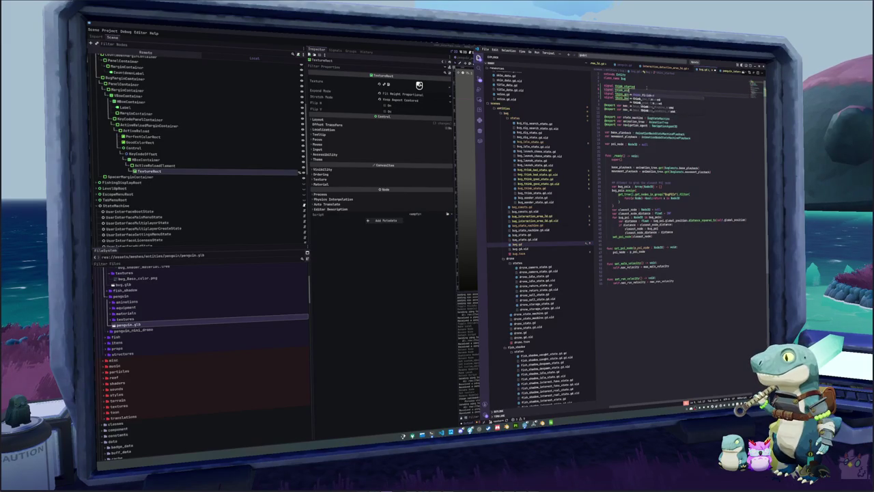
pyautogui.hotkey('ctrl', 'z')
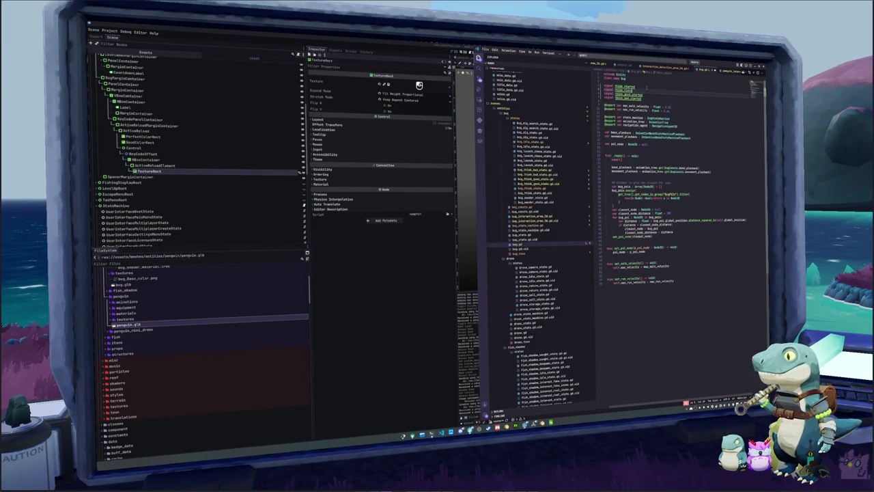
pyautogui.write('think')
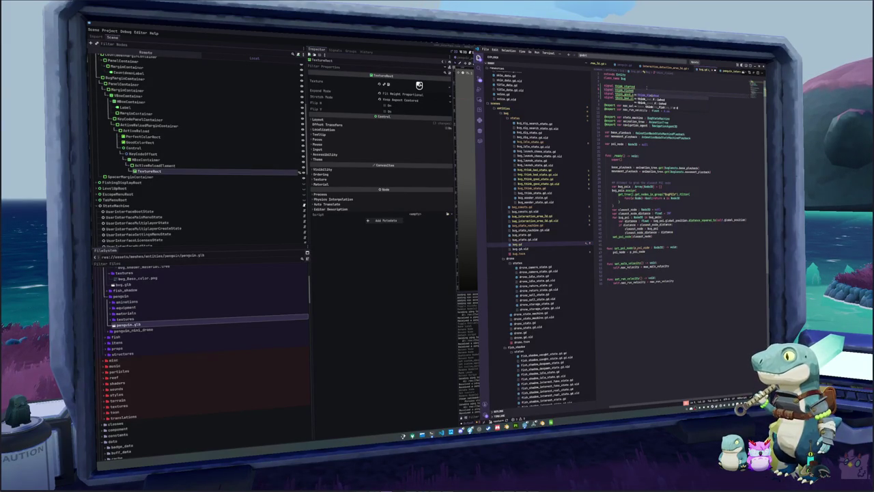
pyautogui.write('_')
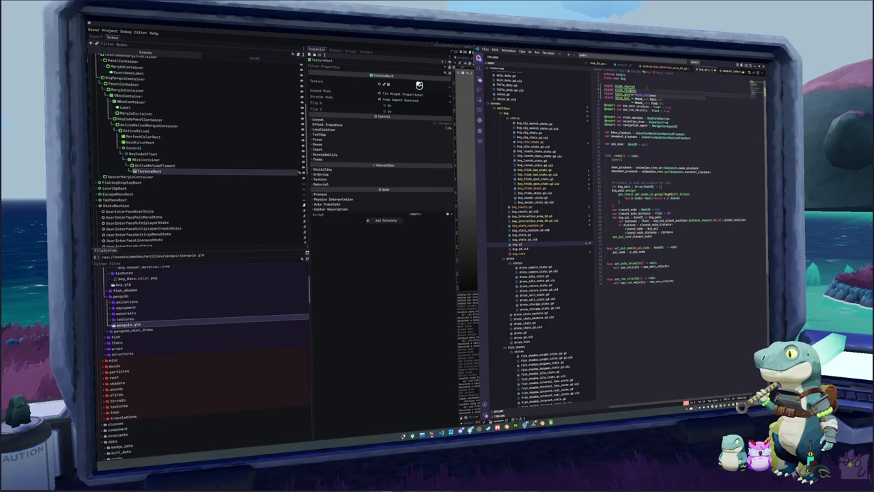
pyautogui.write('started')
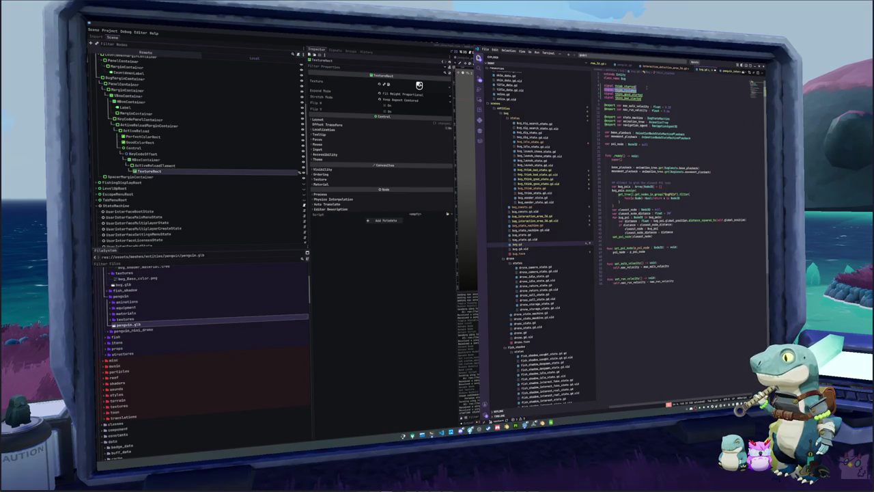
pyautogui.click(537, 188)
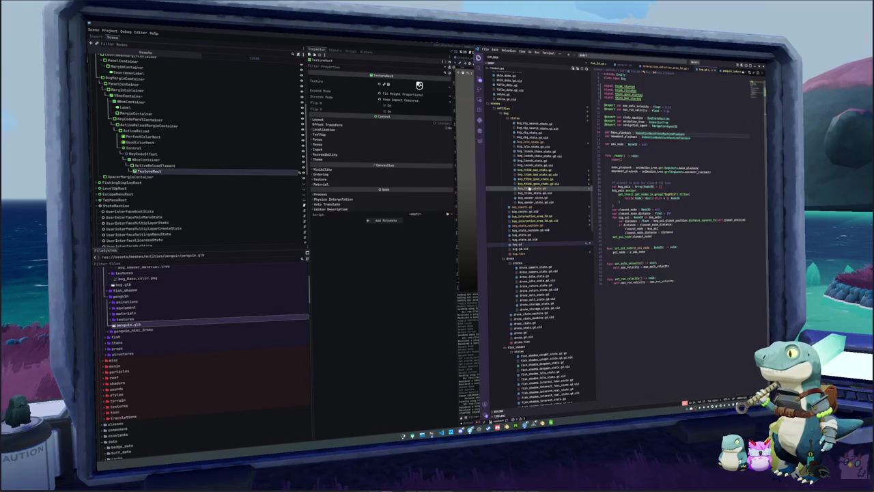
pyautogui.doubleClick(625, 98)
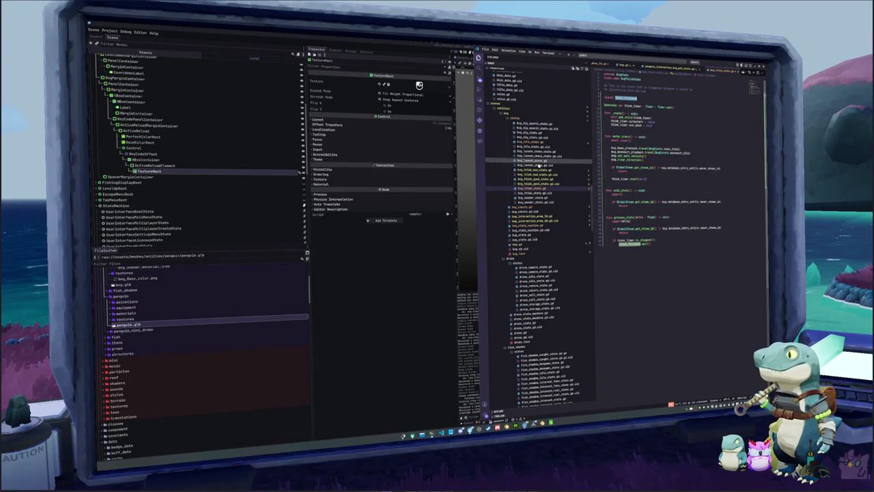
# - In bug_state_machine.gd, add bug_think_finished.connect(change_state.bind(bug_think_good_state)) below the think_started connect
pyautogui.click(534, 179)
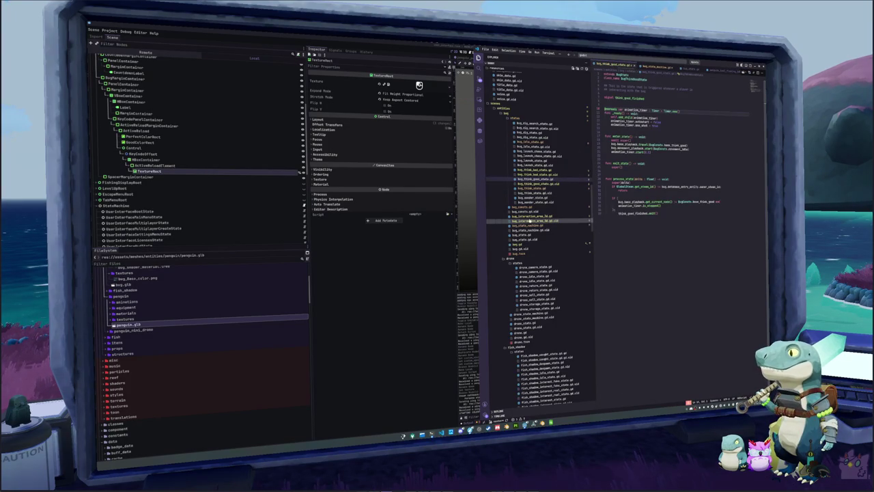
pyautogui.click(532, 221)
pyautogui.click(531, 224)
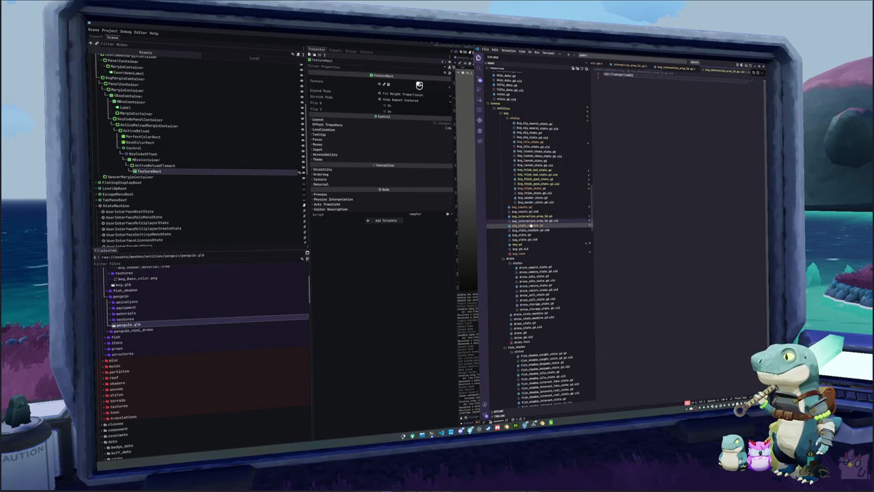
pyautogui.click(725, 261)
pyautogui.press('Return')
pyautogui.write('bug_think_finished')
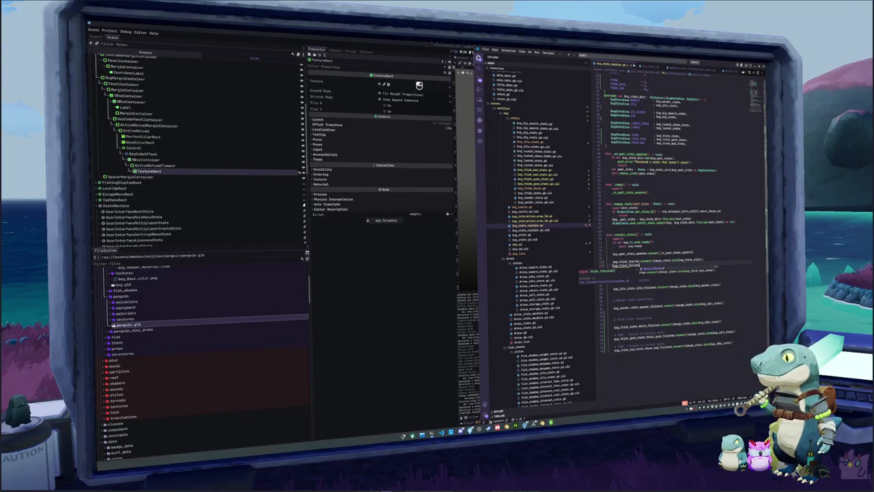
pyautogui.write('.connect(')
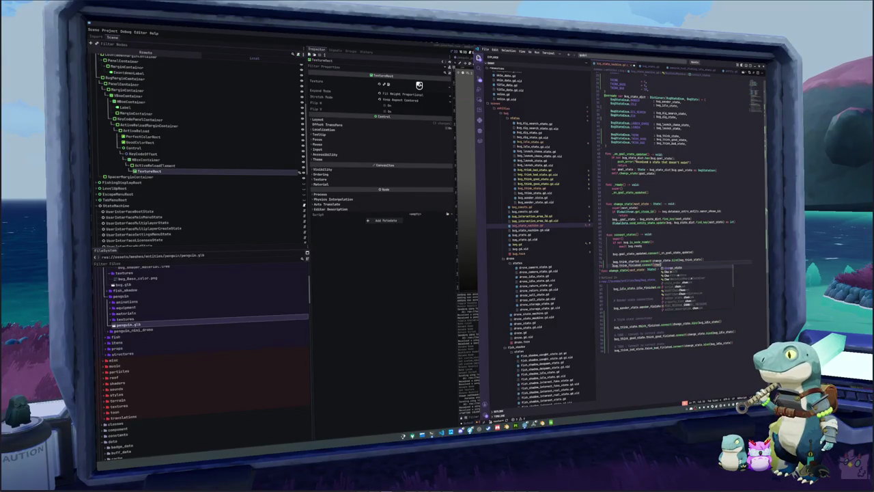
pyautogui.write('change_state.bind(bug_think_good_state)bug_think_finish')
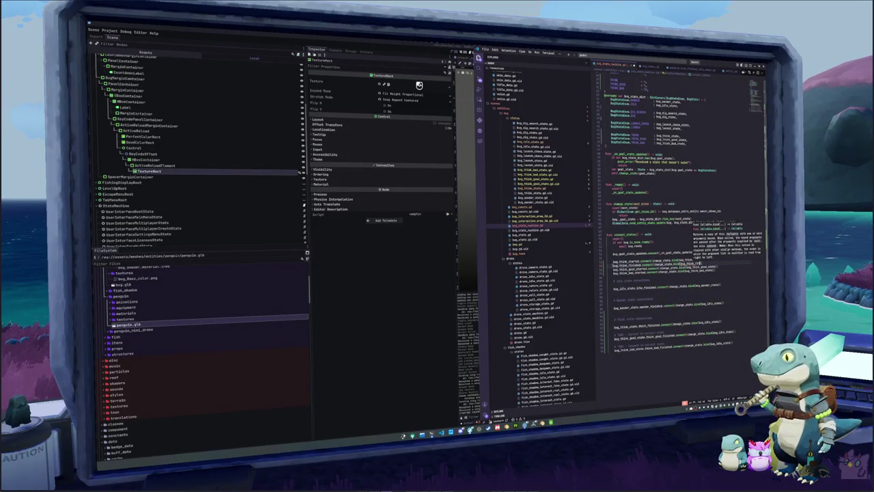
pyautogui.write('ed_state')
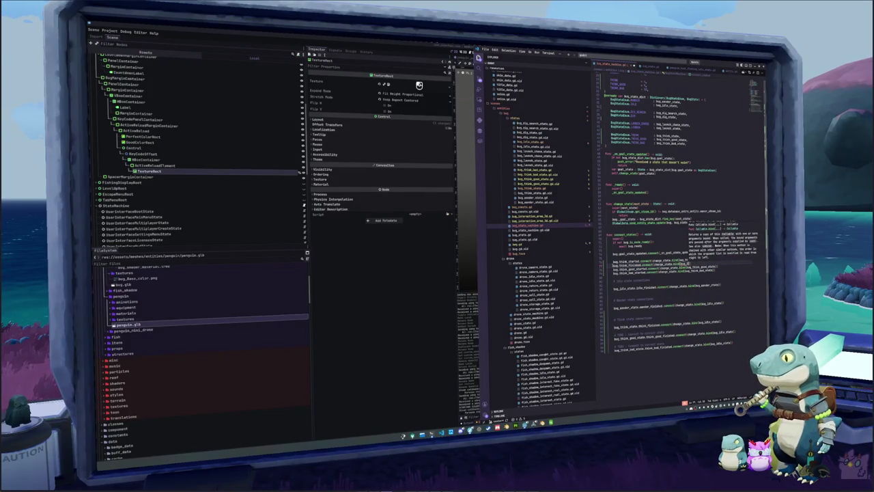
pyautogui.write('))')
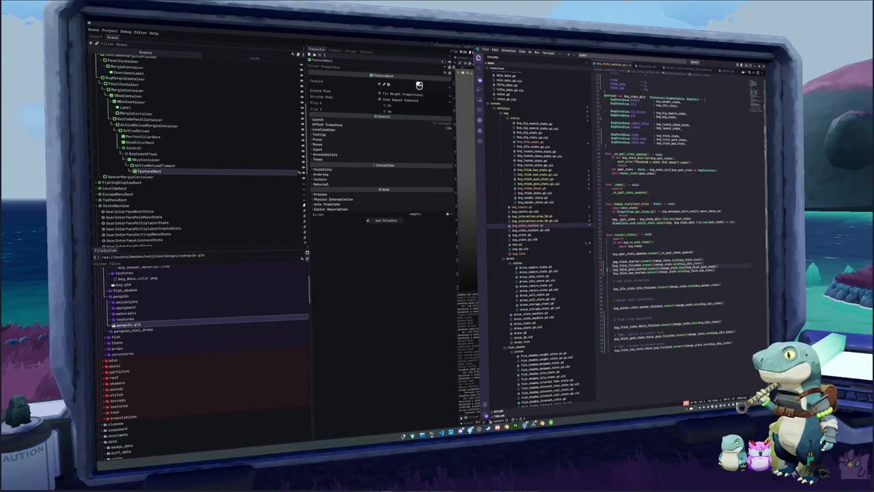
# - Review the state machine script, then open a penguin bug-pet state script
pyautogui.click(614, 257)
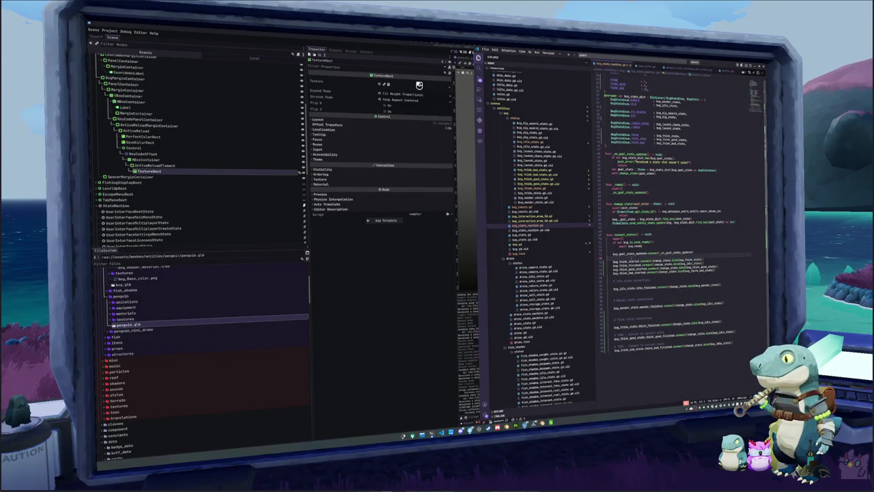
pyautogui.scroll(-3, 533, 228)
pyautogui.scroll(2, 519, 228)
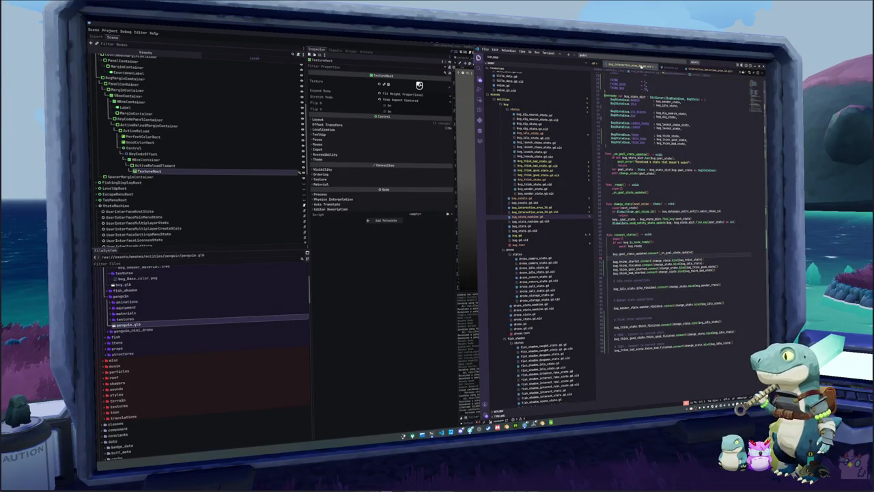
pyautogui.scroll(-3, 639, 67)
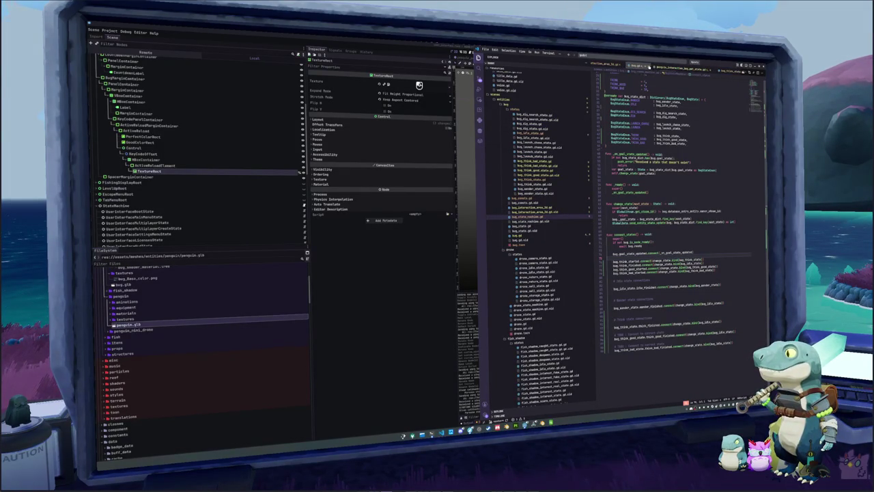
pyautogui.scroll(-10, 556, 192)
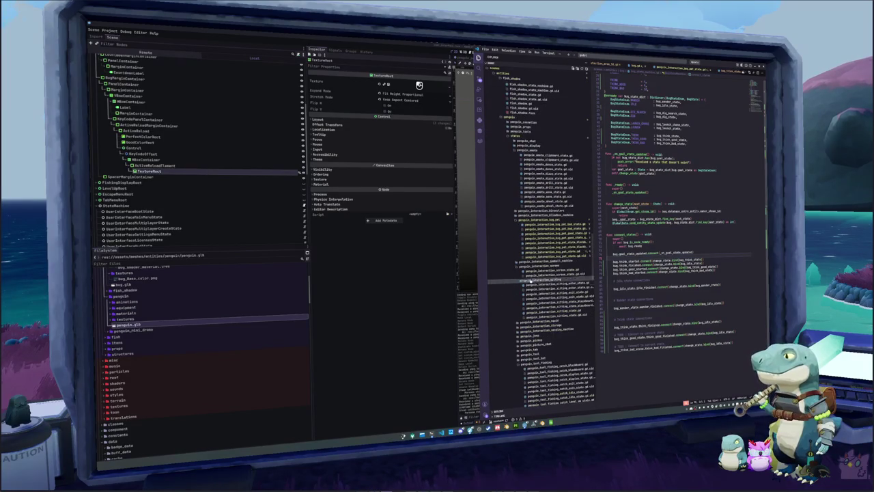
pyautogui.click(545, 251)
# - Open the penguin bug-pet interaction state script and find its process_state code
pyautogui.click(546, 234)
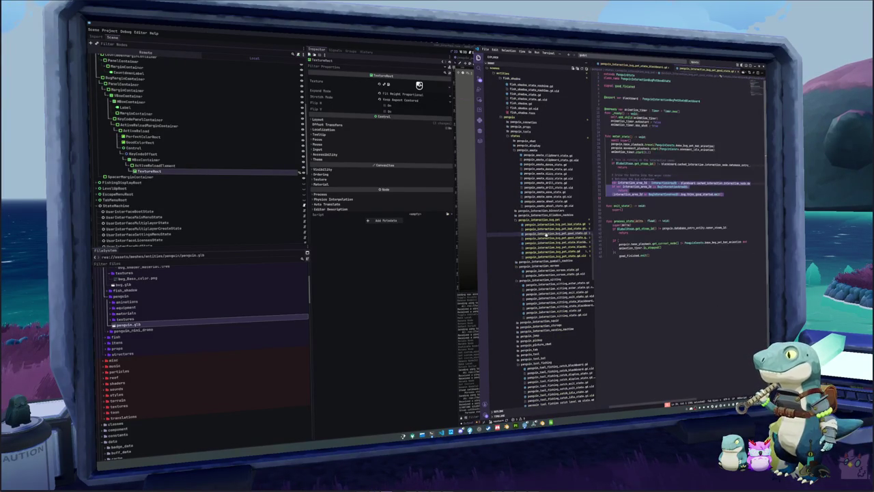
pyautogui.click(546, 251)
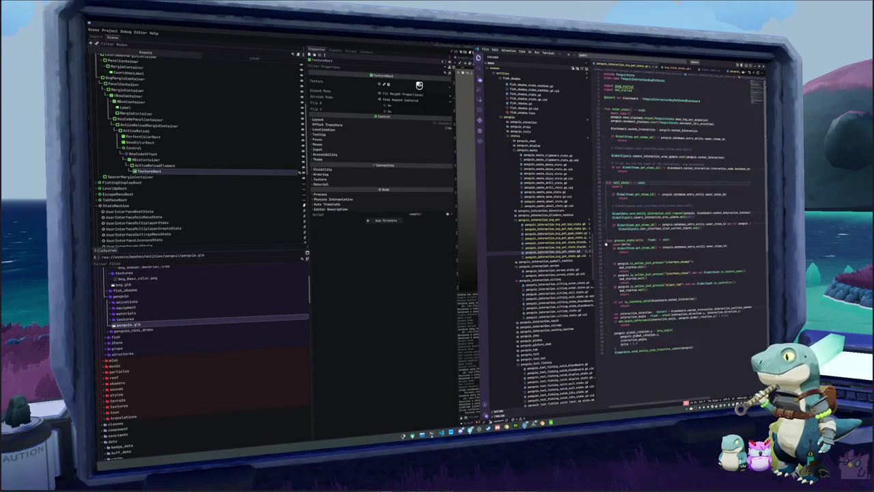
pyautogui.click(607, 236)
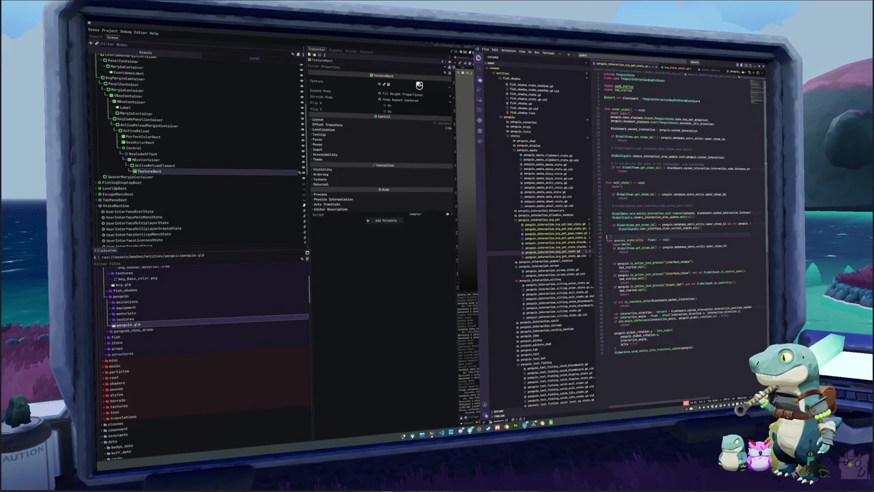
pyautogui.click(615, 257)
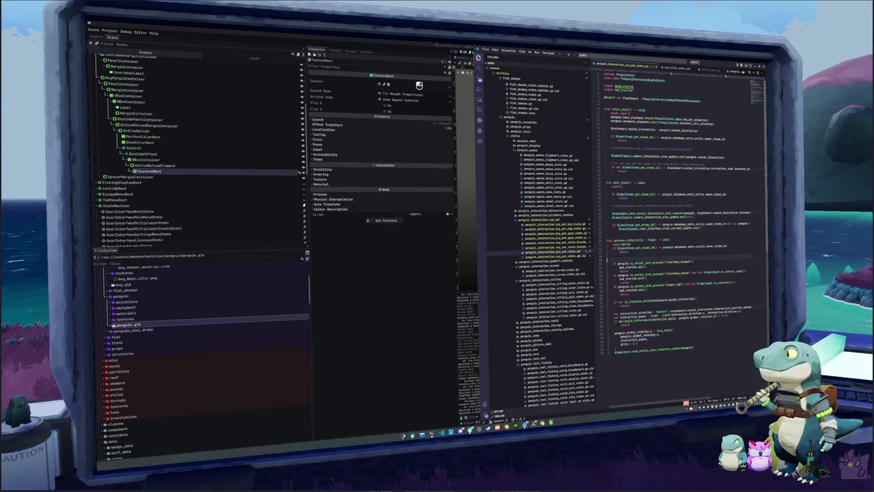
# - Declare signal interaction_finished and swap both bad_started emits for interaction_finished.emit()
pyautogui.doubleClick(624, 89)
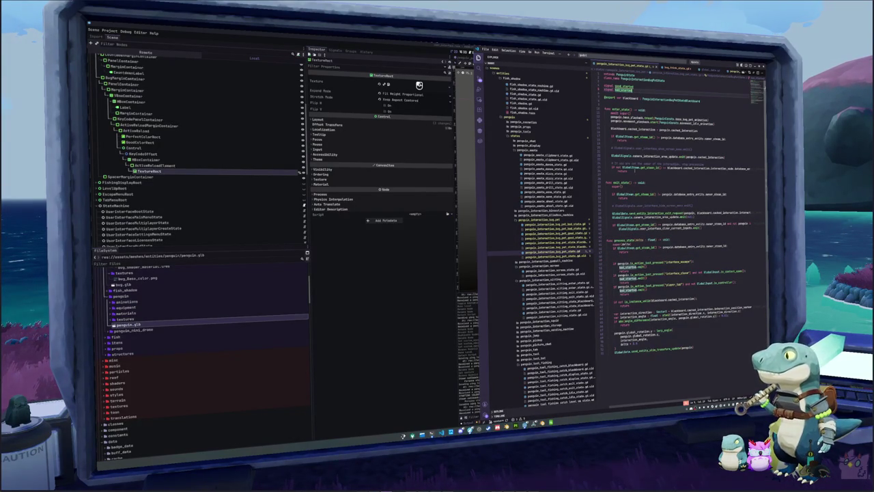
pyautogui.press('Return')
pyautogui.write('signal go')
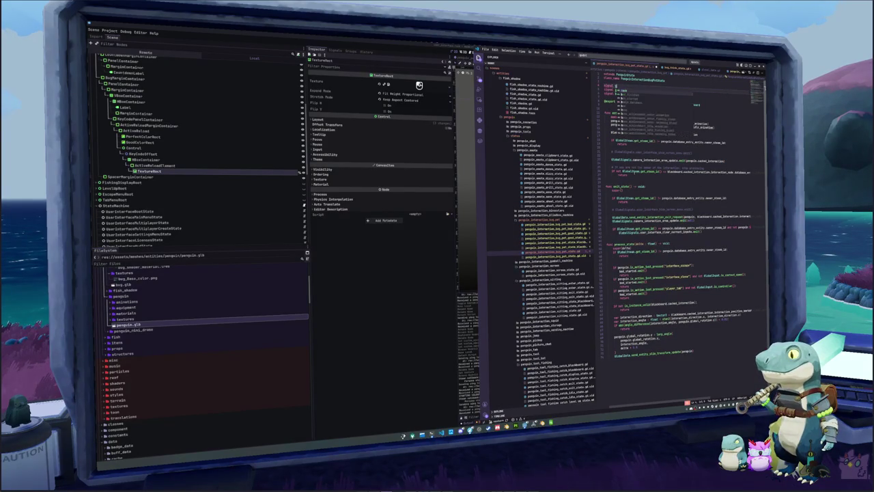
pyautogui.write('teraction_finished')
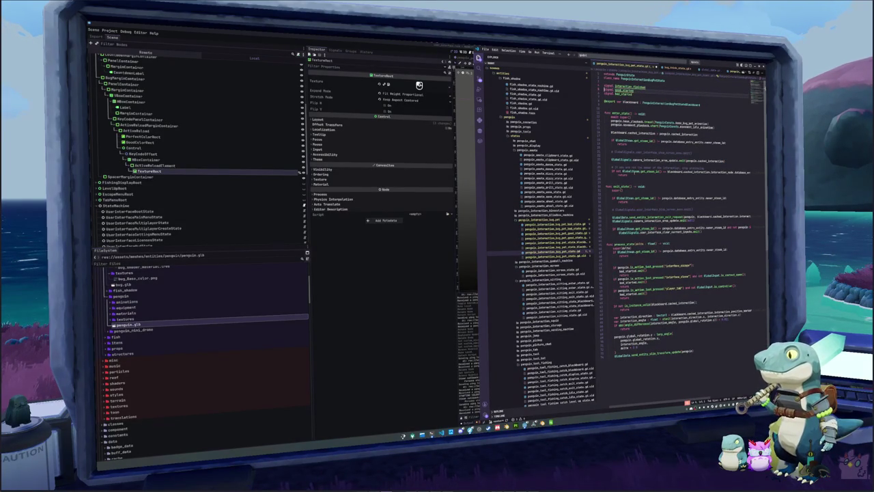
pyautogui.hotkey('ctrl', 'shift', 'Left')
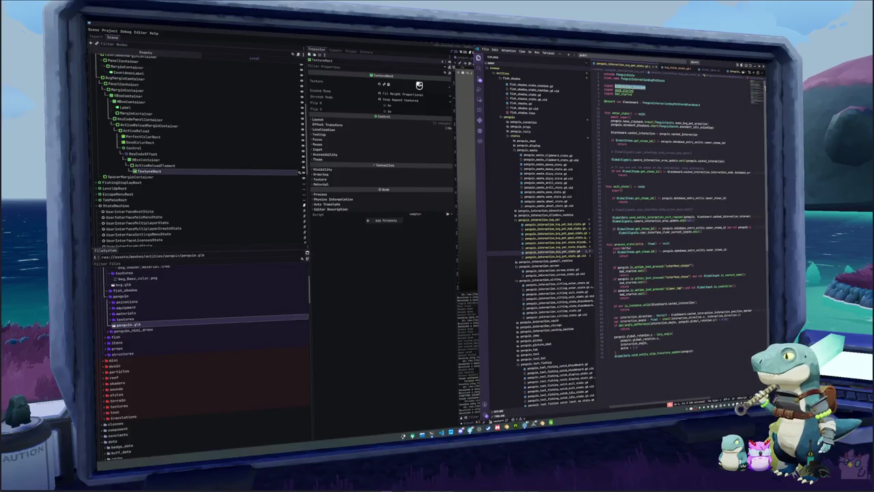
pyautogui.hotkey('ctrl', 'c')
pyautogui.hotkey('ctrl', 'v')
pyautogui.hotkey('ctrl', 'v')
pyautogui.hotkey('ctrl', 'v')
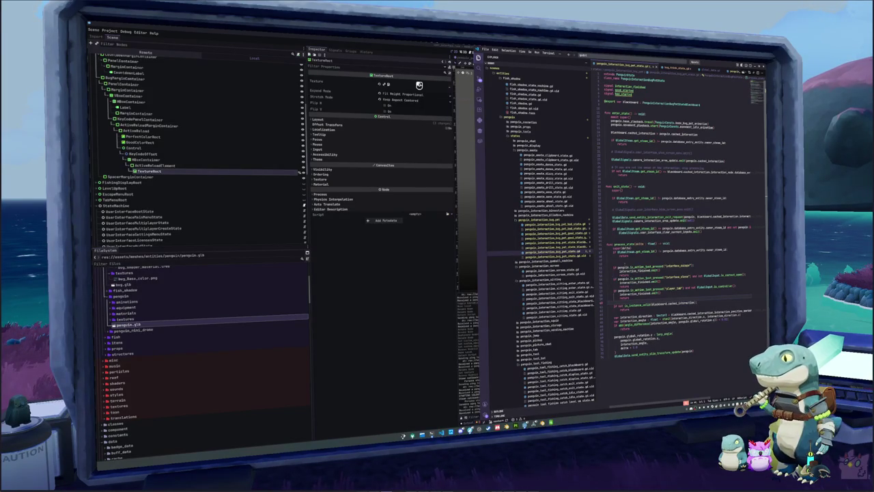
# - Delete the interface_escape and interface_close checks, keeping player_tab, and add blank lines after interaction_finished.emit()
pyautogui.doubleClick(613, 287)
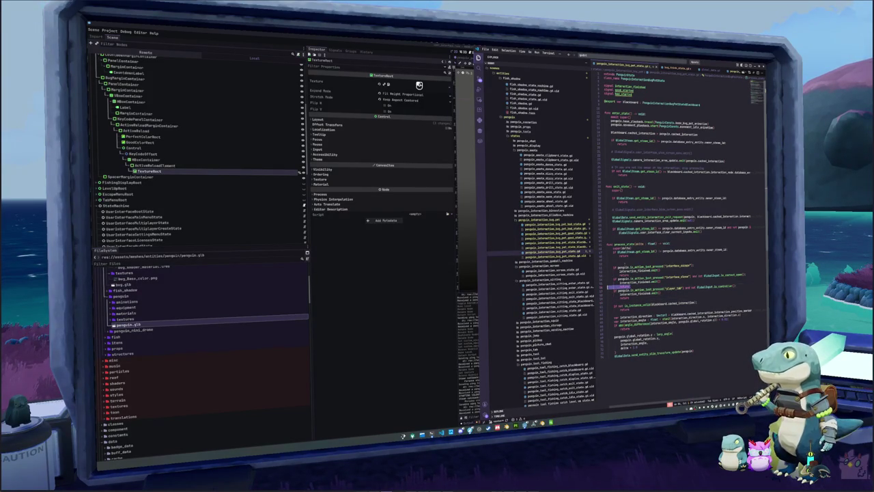
pyautogui.hotkey('shift', 'Up')
pyautogui.hotkey('shift', 'Up')
pyautogui.hotkey('shift', 'Up')
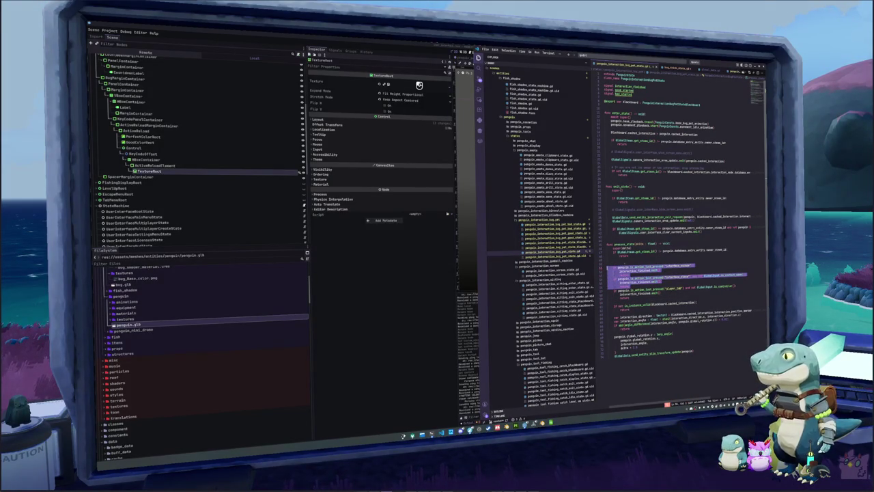
pyautogui.press('BackSpace')
pyautogui.press('Return')
pyautogui.press('Return')
pyautogui.press('Return')
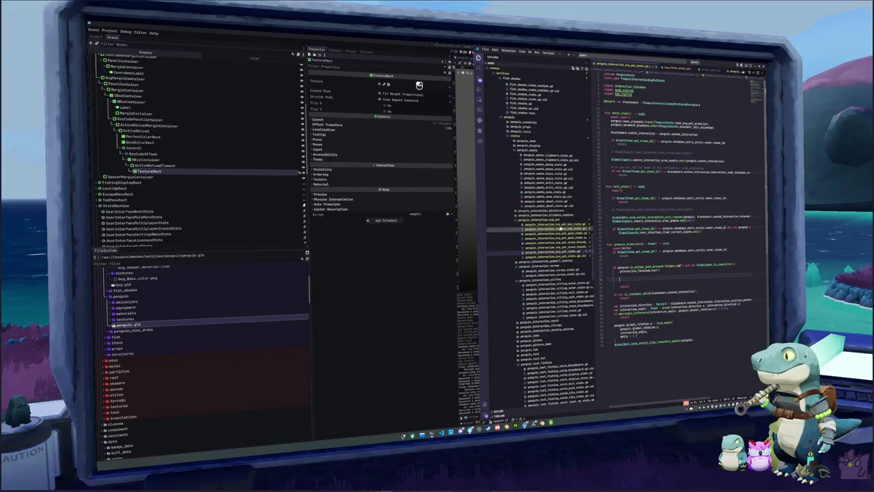
pyautogui.click(555, 224)
# - Copy the BugInteractionArea2D setup lines from the bad state into bug_pet_state.gd's player_tab block, indented
pyautogui.moveTo(606, 164); pyautogui.dragTo(723, 183)
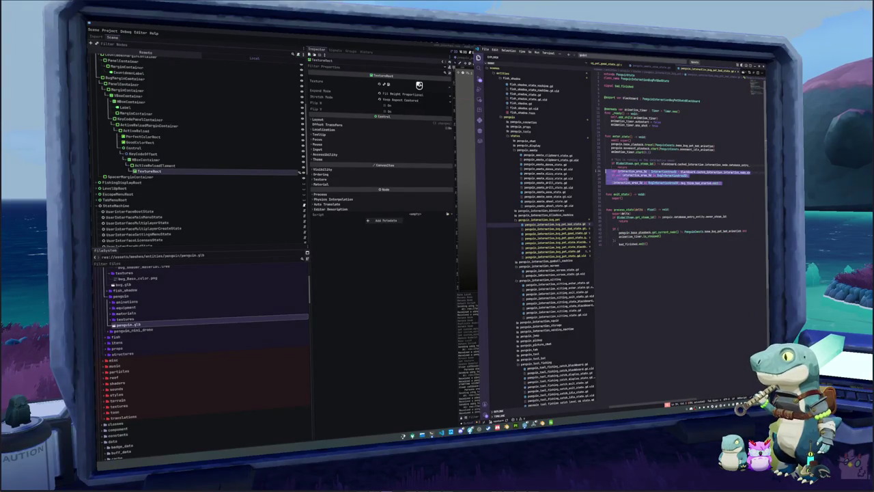
pyautogui.click(553, 251)
pyautogui.hotkey('ctrl', 'v')
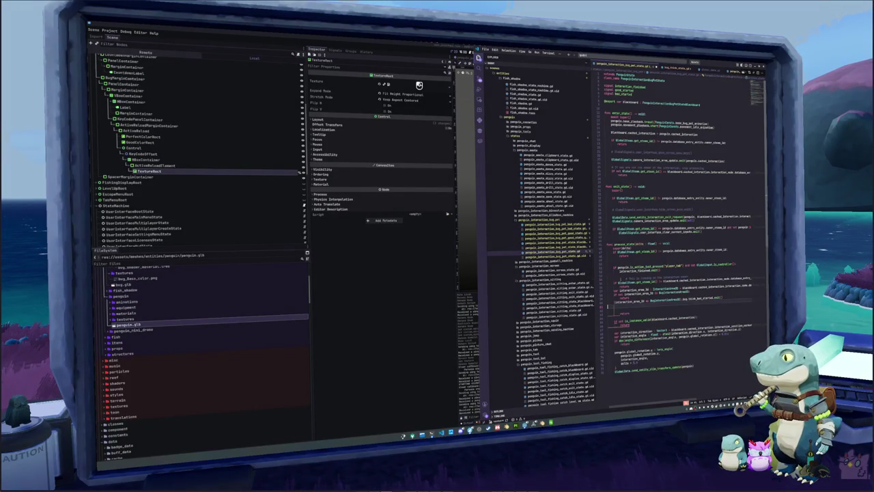
pyautogui.hotkey('shift', 'Up')
pyautogui.hotkey('shift', 'Up')
pyautogui.hotkey('shift', 'Up')
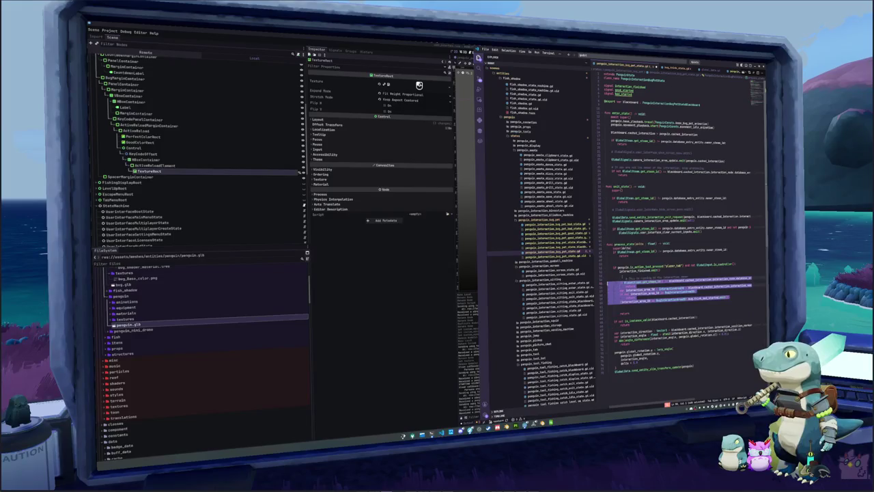
pyautogui.press('Tab')
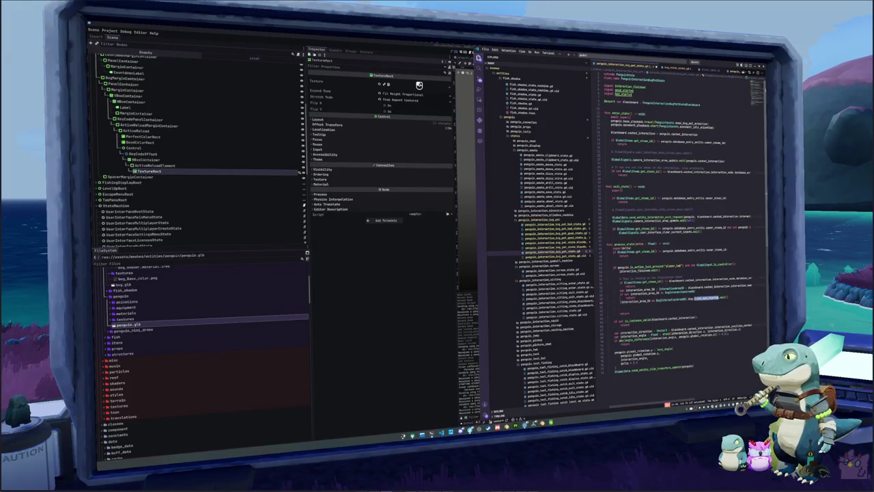
# - End the block with bug_tick_finished.emit(), tidy the blank lines, and return to Godot
pyautogui.write('bug_')
pyautogui.press('Return')
pyautogui.write('.emit()')
pyautogui.press('BackSpace')
pyautogui.press('Down')
pyautogui.press('Return')
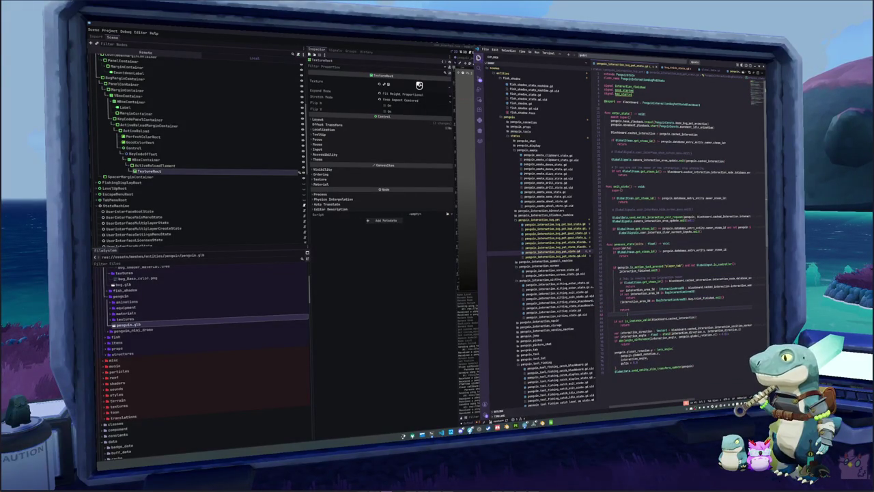
pyautogui.press('Up')
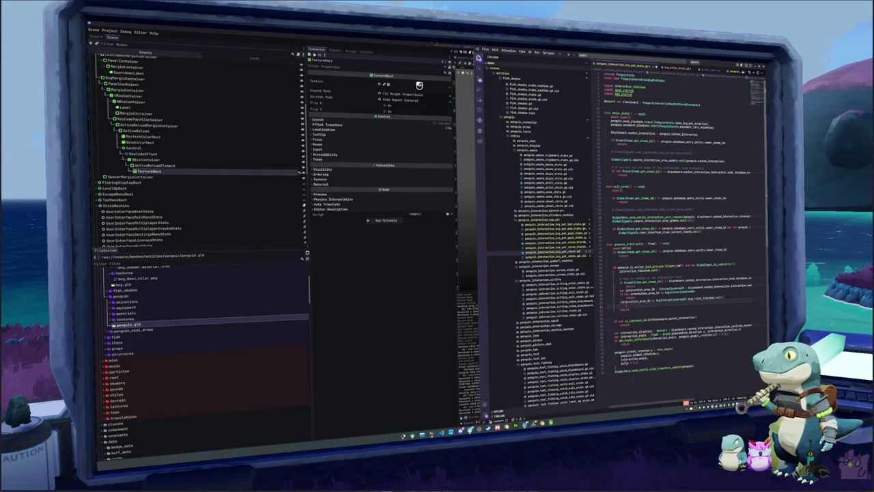
pyautogui.hotkey('alt', 'Tab')
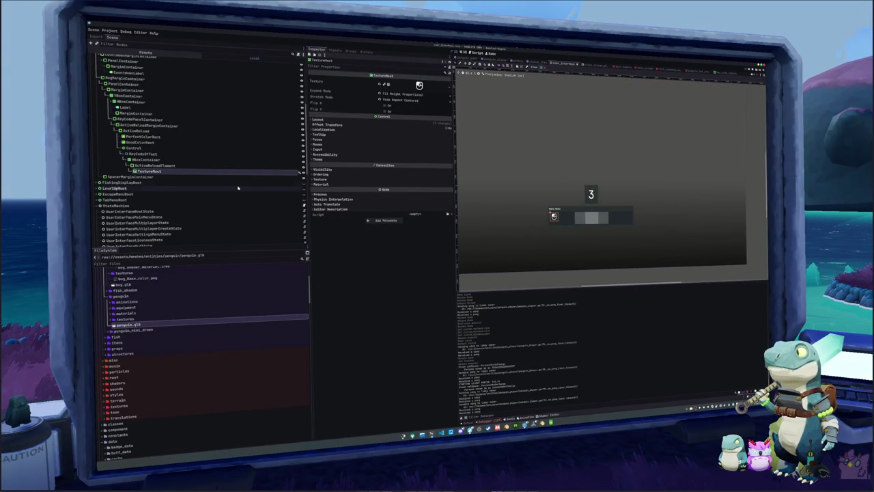
pyautogui.click(124, 79)
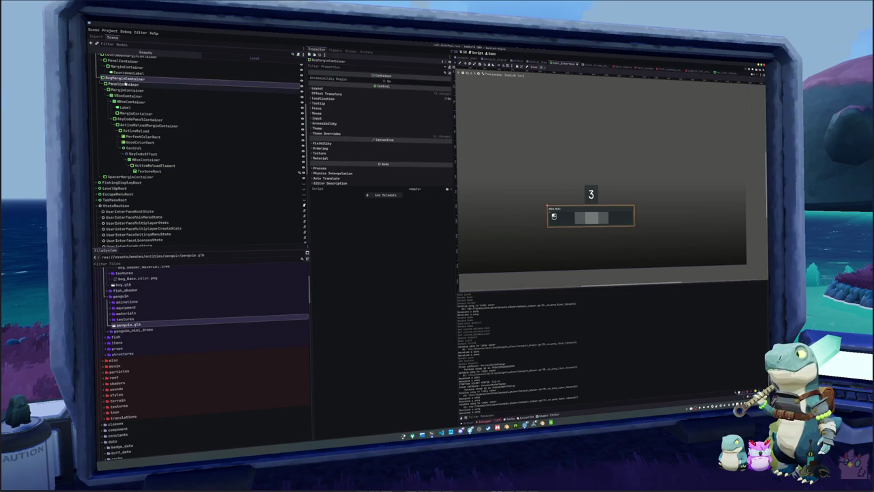
pyautogui.click(125, 84)
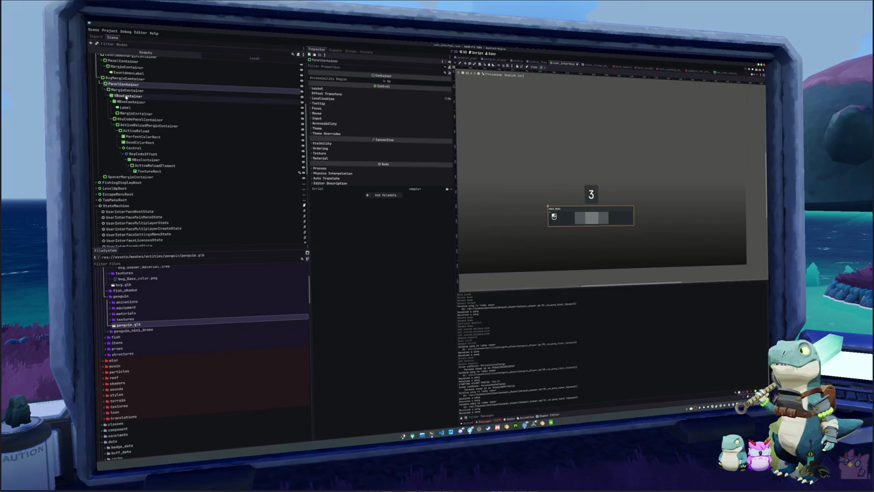
pyautogui.click(124, 79)
pyautogui.scroll(2, 115, 89)
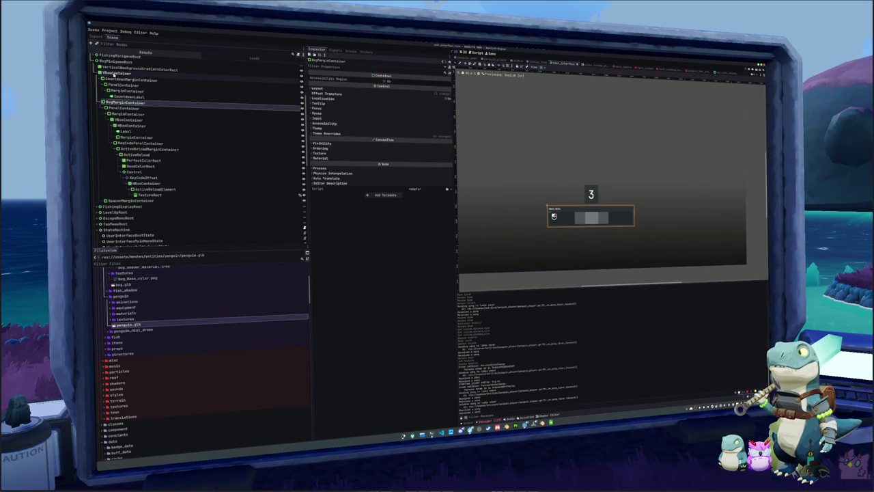
pyautogui.click(116, 73)
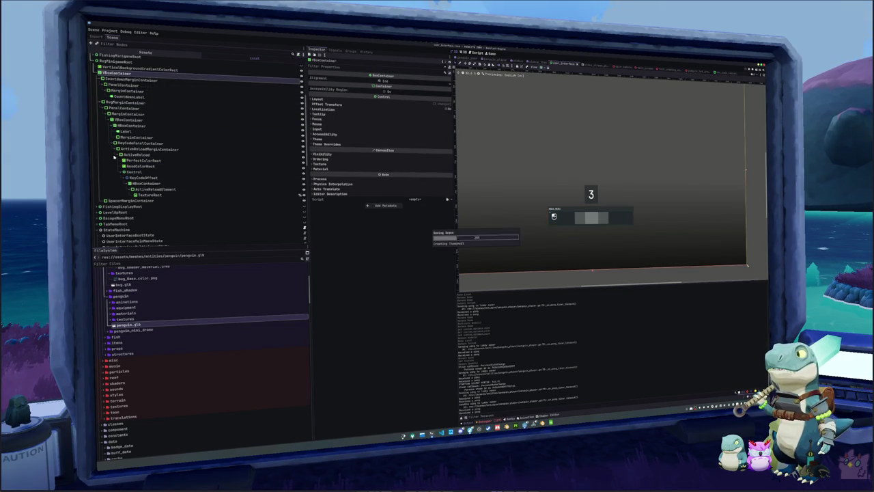
pyautogui.click(100, 224)
pyautogui.scroll(-3, 102, 205)
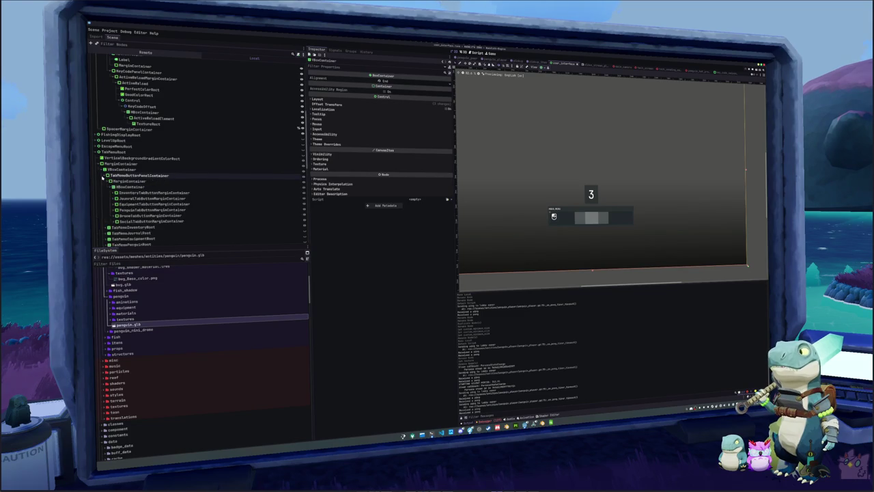
pyautogui.click(104, 181)
pyautogui.scroll(-5, 110, 194)
pyautogui.scroll(-10, 109, 194)
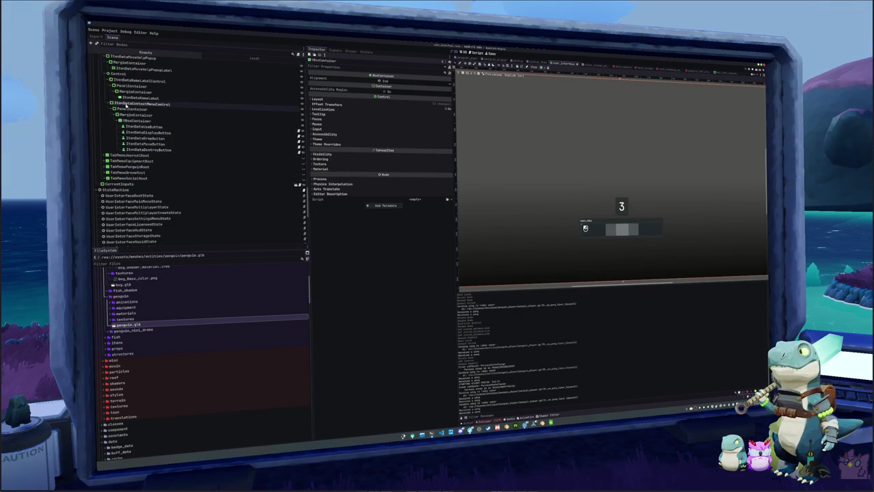
pyautogui.scroll(2, 125, 79)
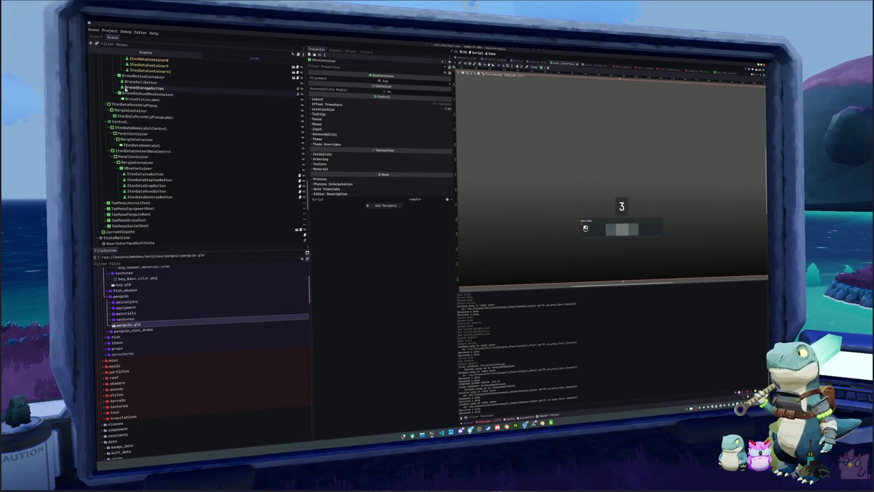
pyautogui.click(125, 104)
pyautogui.scroll(15, 125, 105)
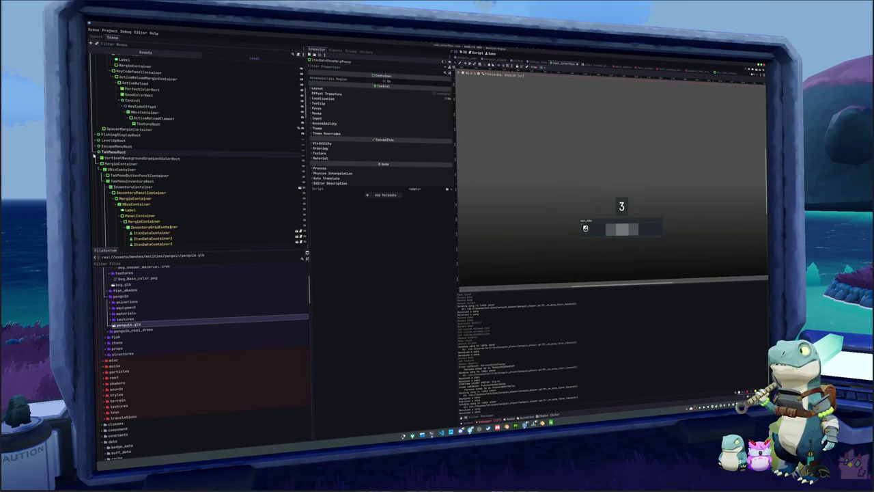
pyautogui.click(98, 152)
pyautogui.scroll(3, 96, 135)
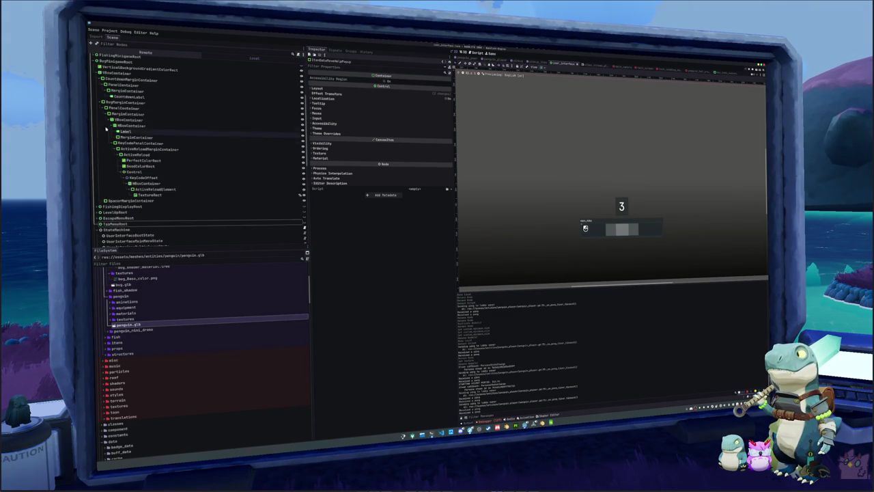
pyautogui.click(118, 73)
pyautogui.hotkey('ctrl', 'z')
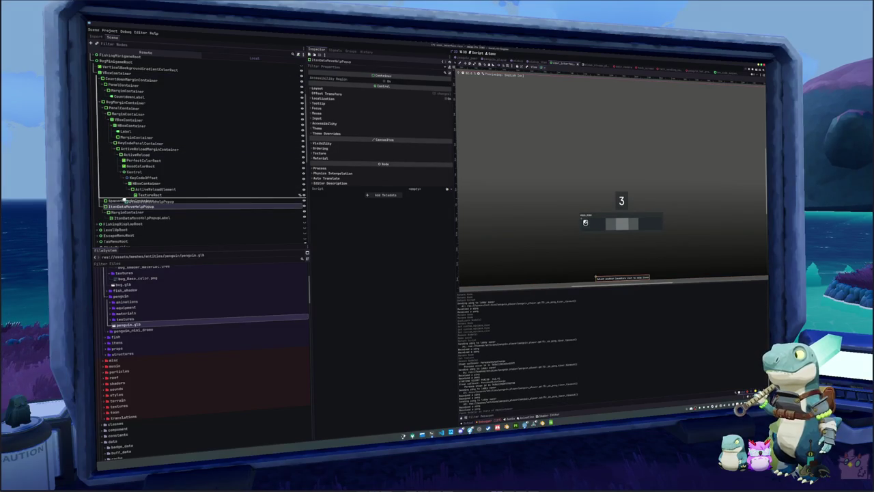
# - Move the help popup above SpacerMarginContainer and rename its label node BugHelpPopupLabel
pyautogui.moveTo(126, 207); pyautogui.dragTo(128, 201)
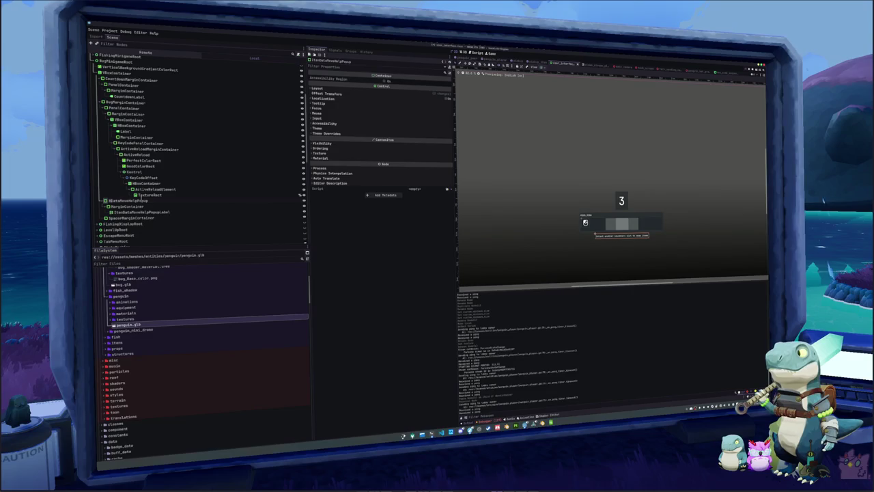
pyautogui.moveTo(130, 201); pyautogui.dragTo(138, 200)
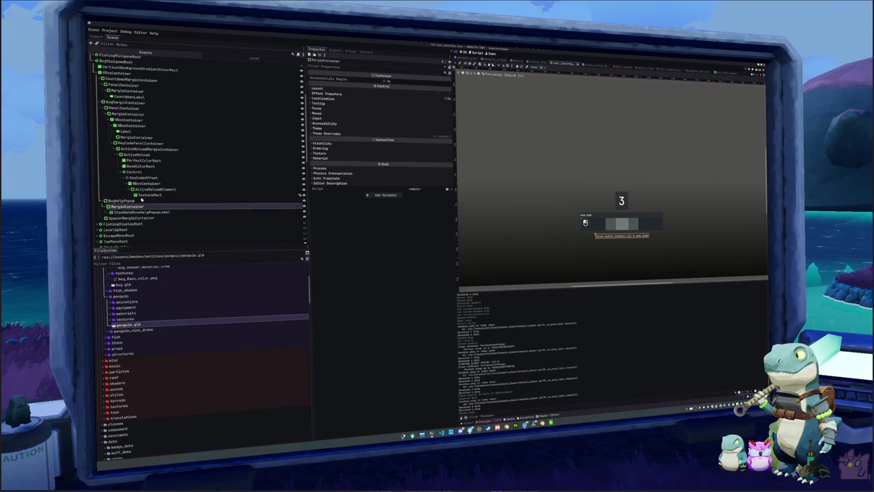
pyautogui.press('Down')
pyautogui.press('F2')
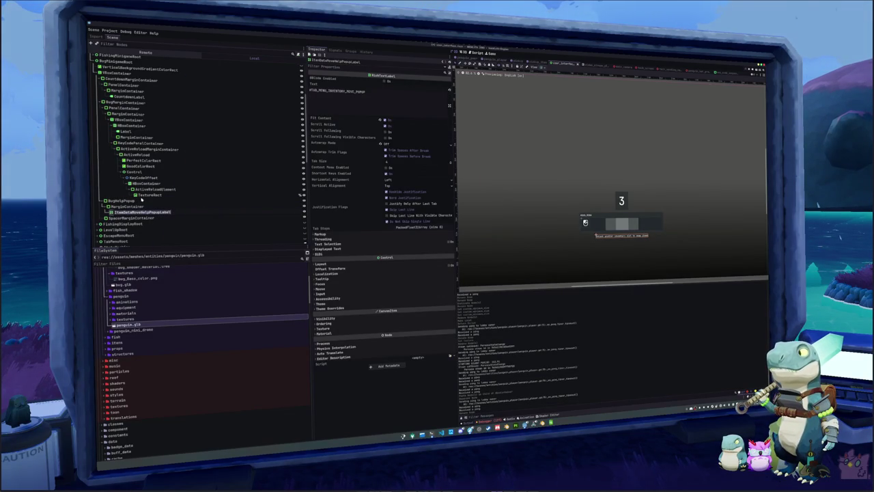
pyautogui.write('BugHelpL')
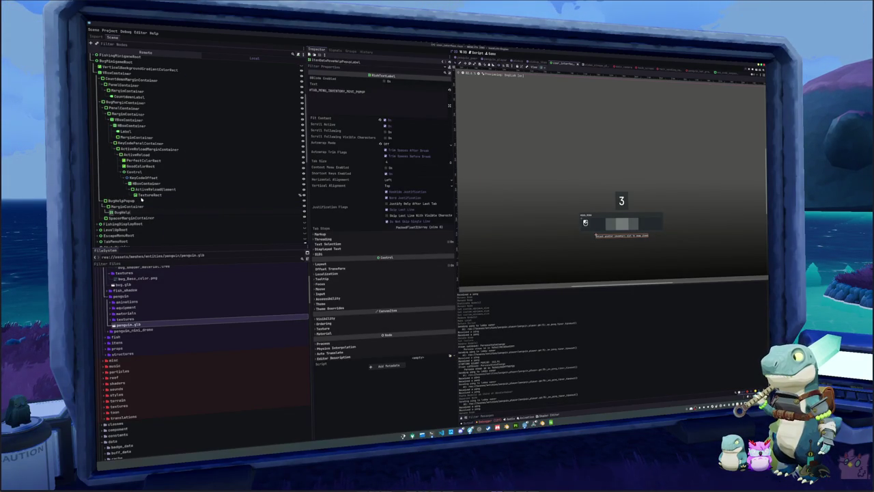
pyautogui.write('opupLab')
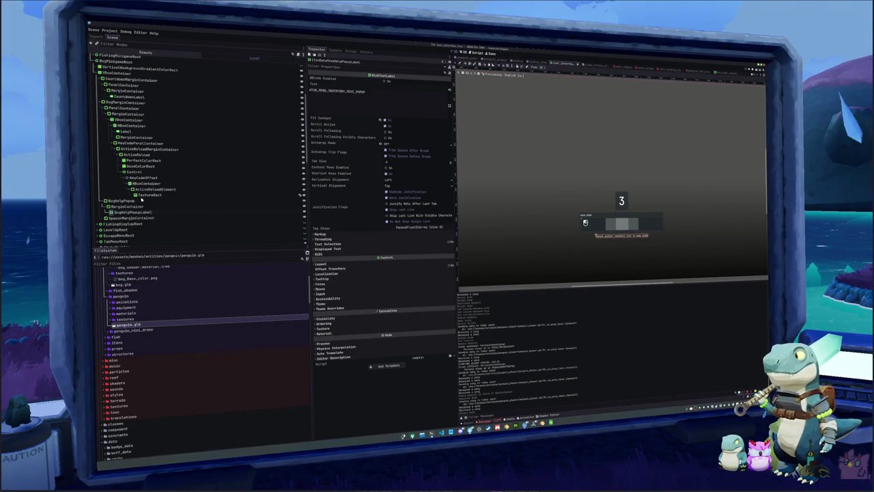
pyautogui.write('el')
pyautogui.press('Return')
# - Set the label's text key to BUG_MENU_HELP_POPUP and save the scene
pyautogui.moveTo(369, 91); pyautogui.dragTo(311, 91)
pyautogui.write('BUG')
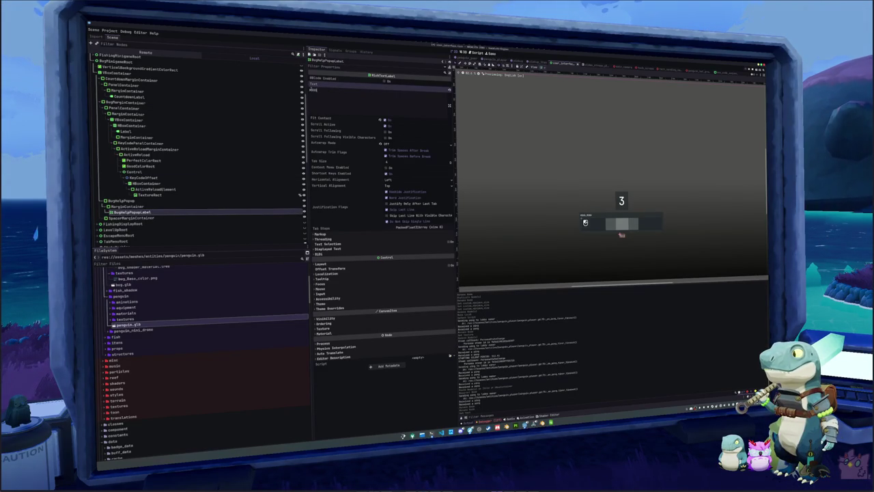
pyautogui.write('_MENU_HELP_POPUP')
pyautogui.hotkey('ctrl', 's')
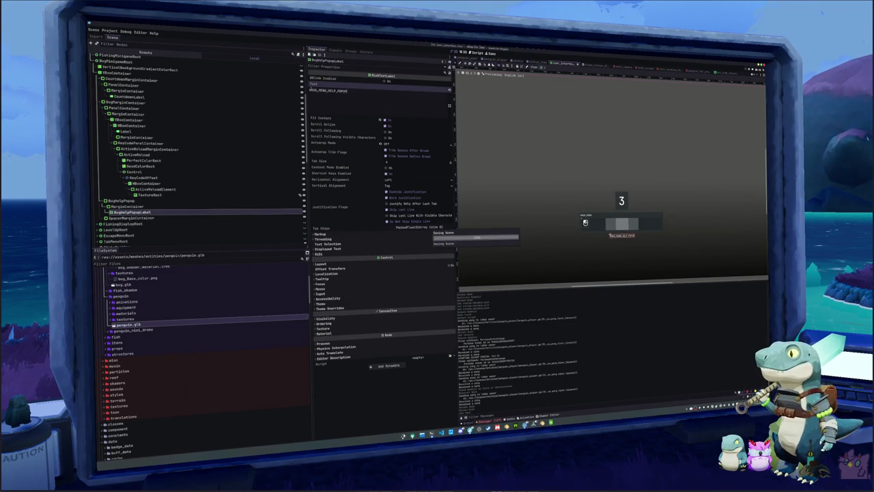
# - Place the help popup inside FishingMinigameRoot's layout, above SpacerMarginContainer
pyautogui.click(123, 200)
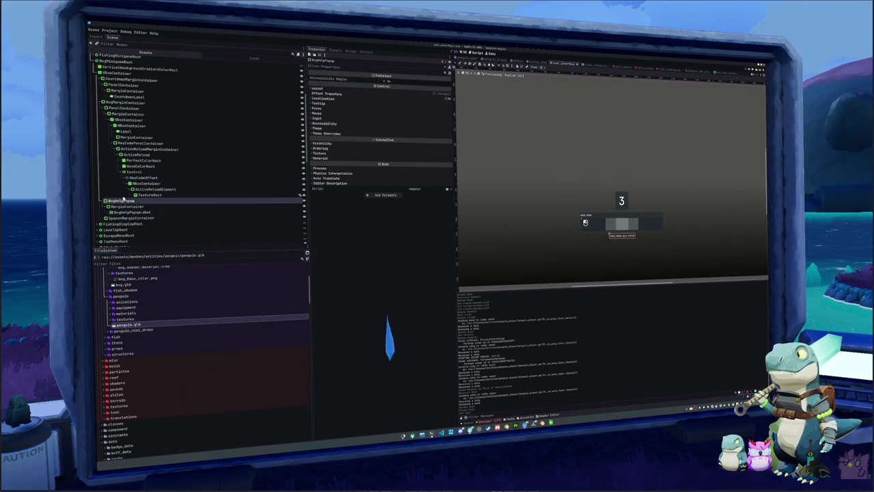
pyautogui.scroll(5, 171, 137)
pyautogui.click(97, 103)
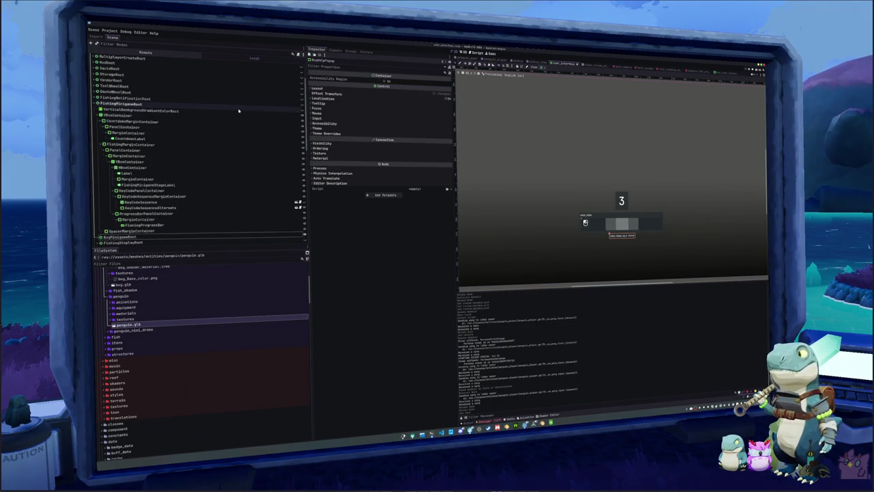
pyautogui.click(170, 111)
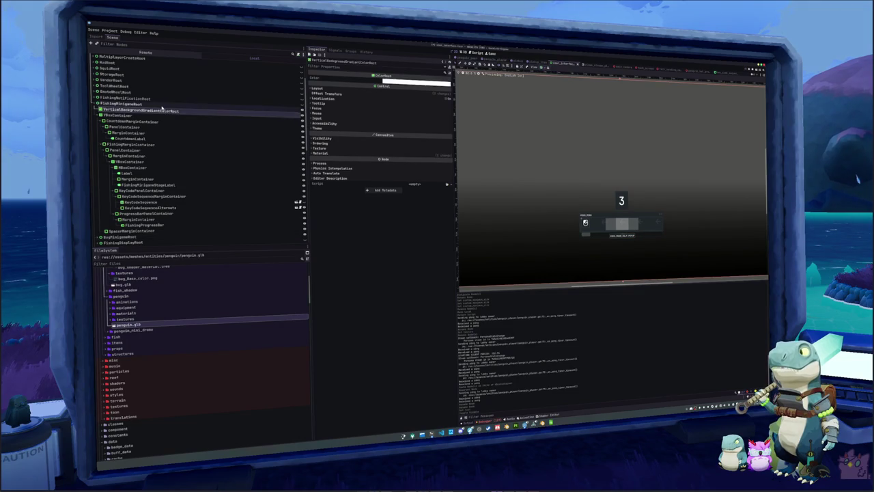
pyautogui.click(150, 104)
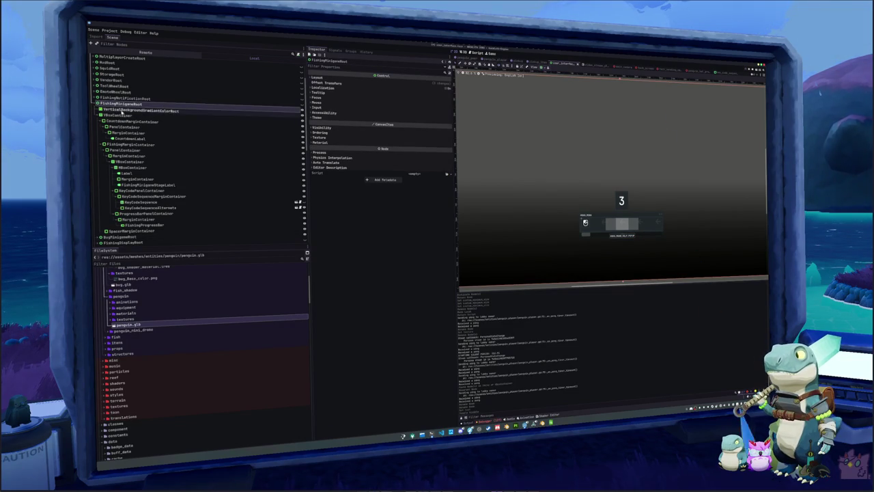
pyautogui.press('Left')
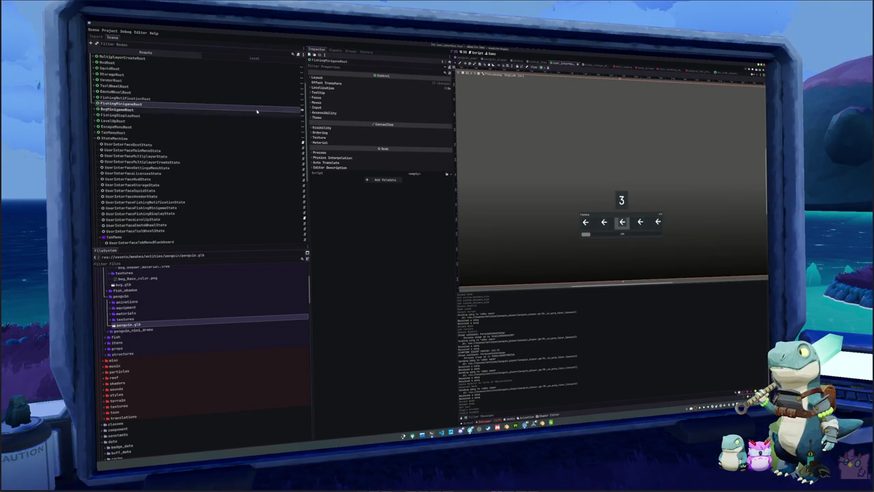
pyautogui.press('Right')
pyautogui.click(123, 237)
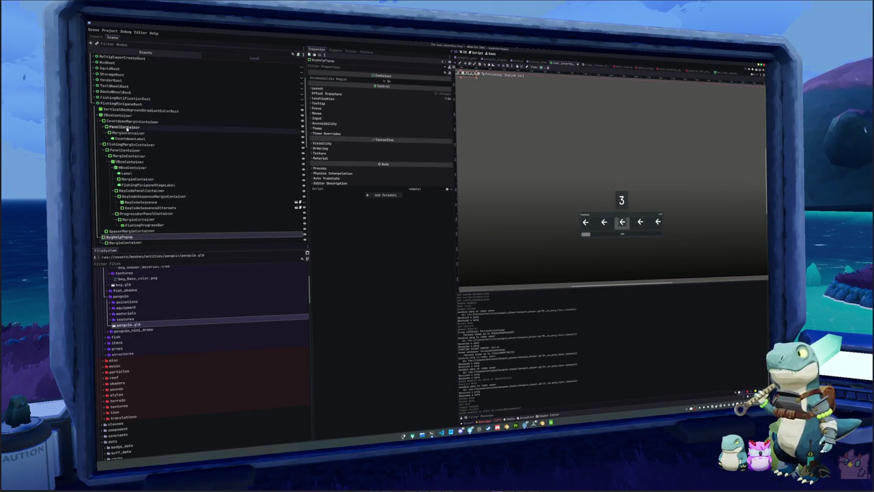
pyautogui.press('Right')
pyautogui.moveTo(107, 214); pyautogui.dragTo(108, 207)
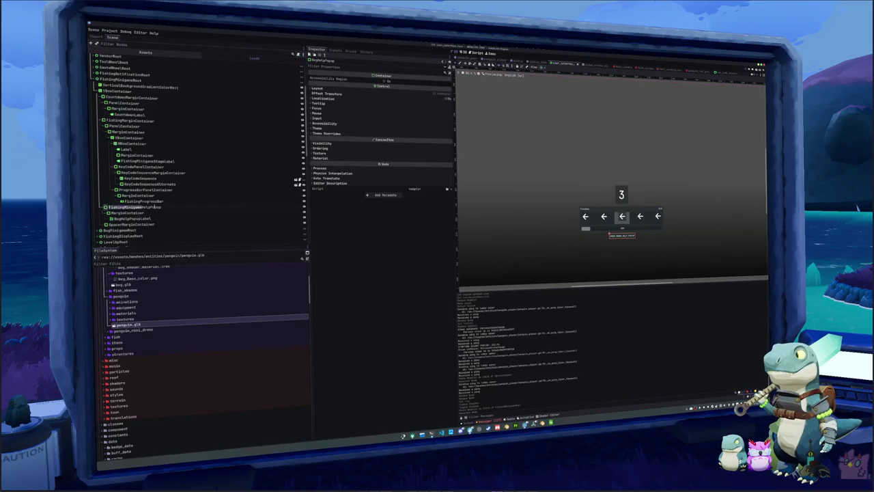
# - Rename the popup label node to FishingMinigamePopupLabel
pyautogui.press('Down')
pyautogui.press('Down')
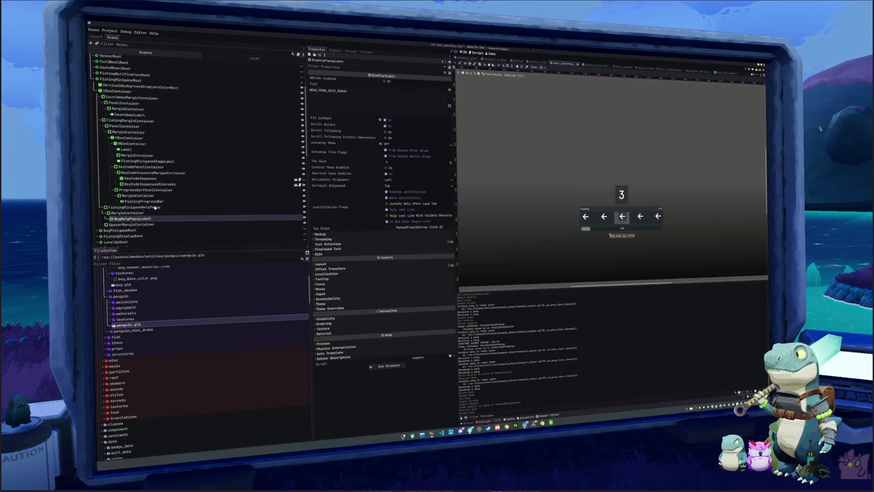
pyautogui.hotkey('ctrl', 'v')
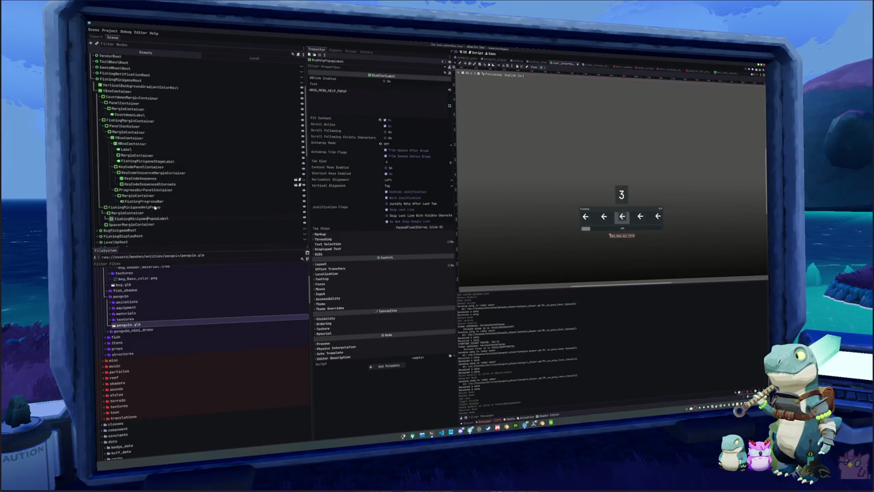
pyautogui.press('Return')
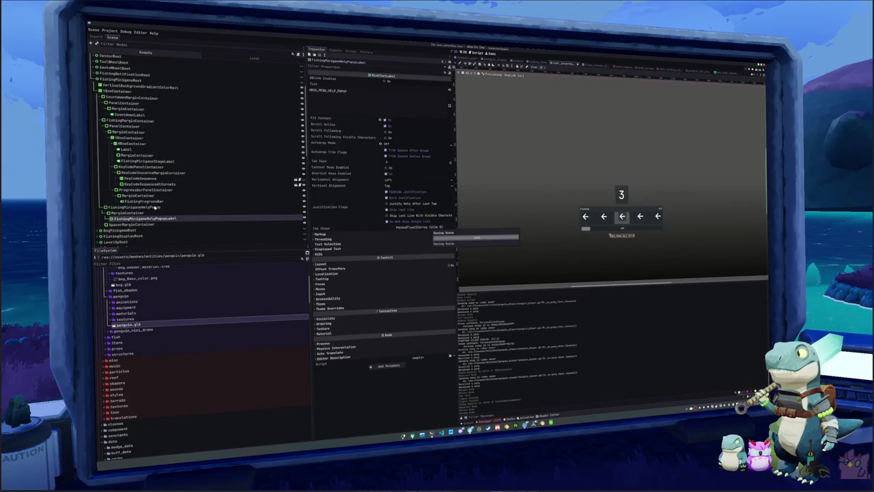
# - Replace the label's text key with FISHING_MENU_HELP_POPUP and save the scene
pyautogui.click(364, 91)
pyautogui.hotkey('ctrl', 'a')
pyautogui.press('BackSpace')
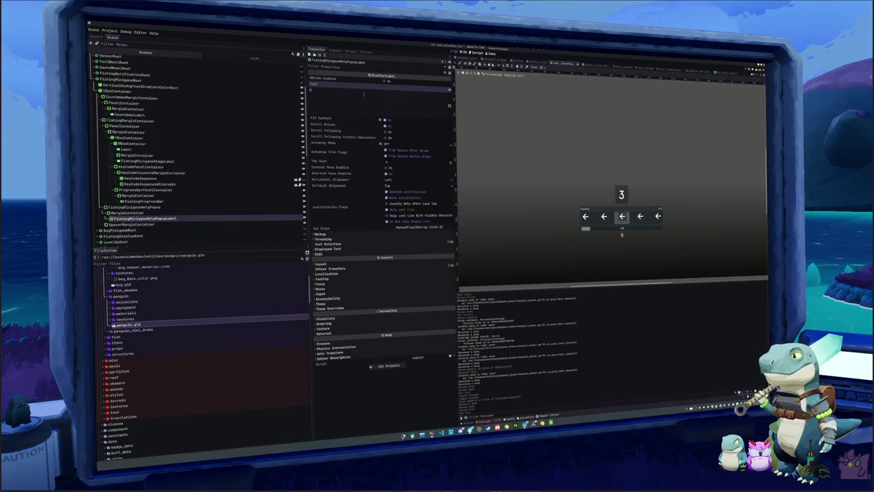
pyautogui.write('G_MENU_HE')
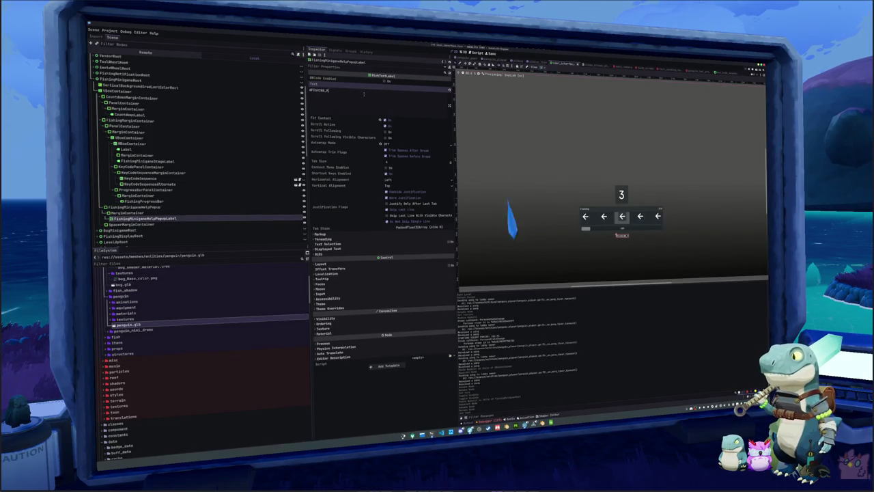
pyautogui.write('LP_')
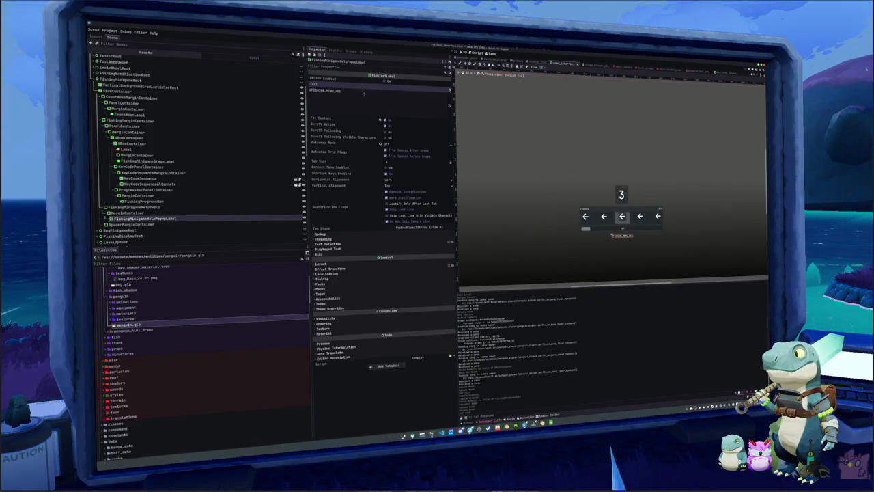
pyautogui.write('POPUP')
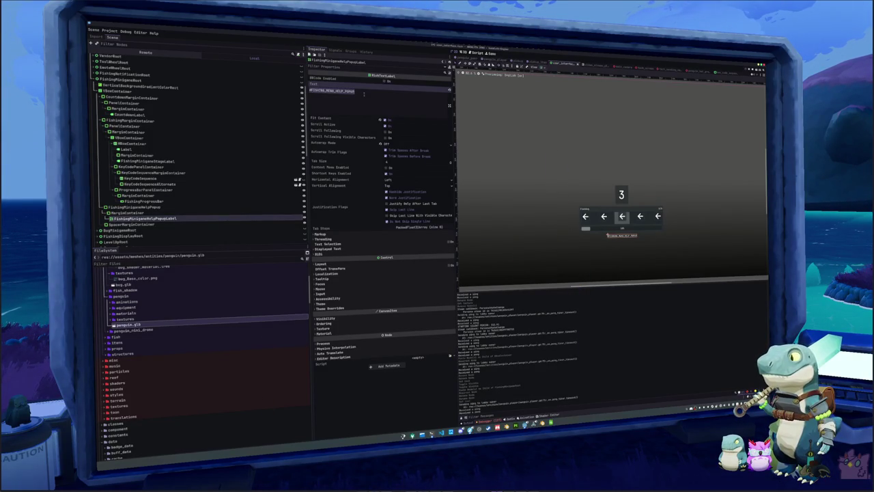
pyautogui.hotkey('ctrl', 's')
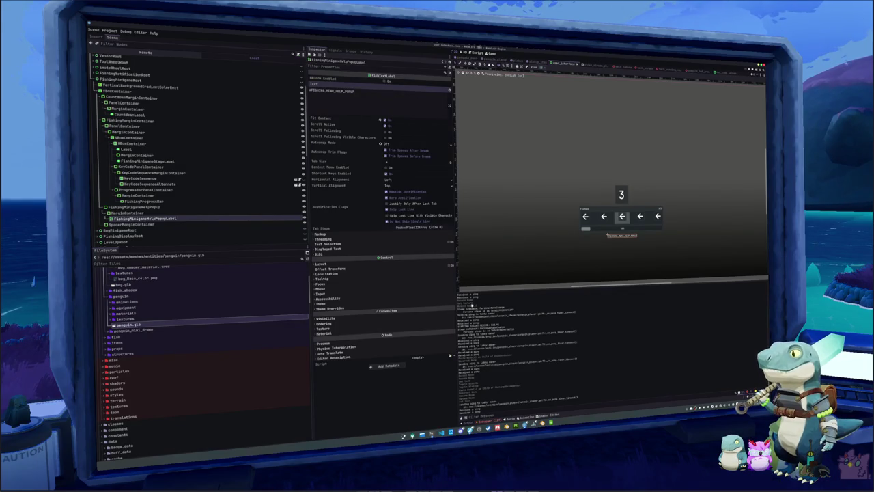
pyautogui.click(550, 423)
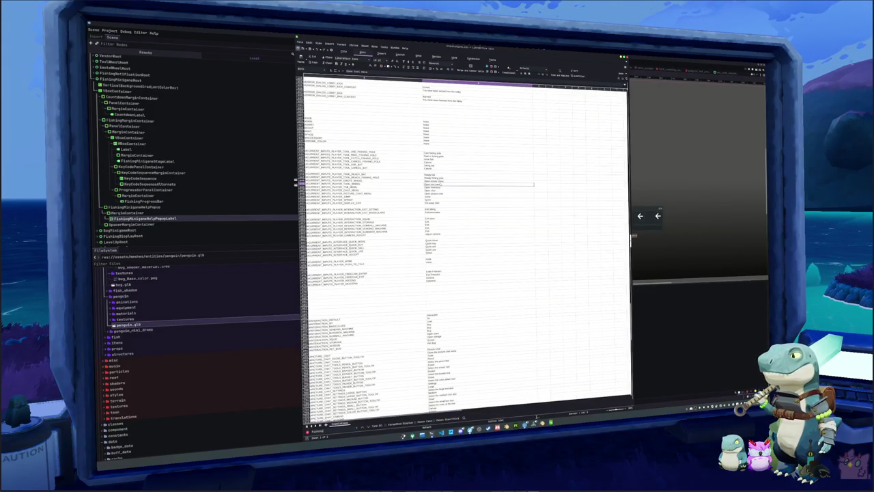
# - Search the sheet for FISHING and select the FISHING_MENU block of rows
pyautogui.press('Return')
pyautogui.press('Return')
pyautogui.press('Return')
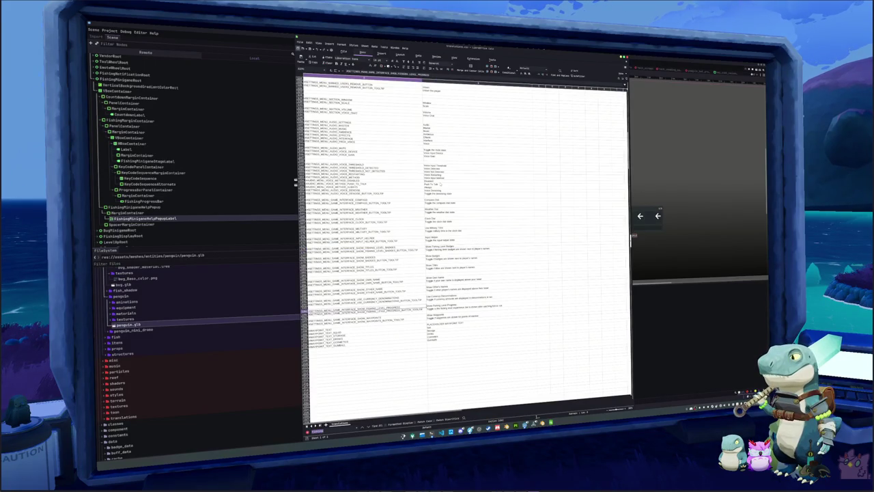
pyautogui.press('Return')
pyautogui.press('Return')
pyautogui.press('Return')
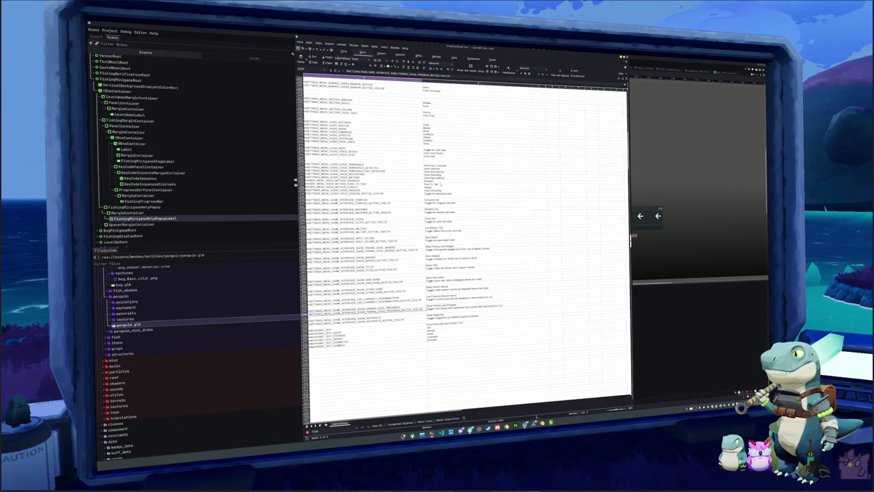
pyautogui.press('Return')
pyautogui.press('Return')
pyautogui.press('Return')
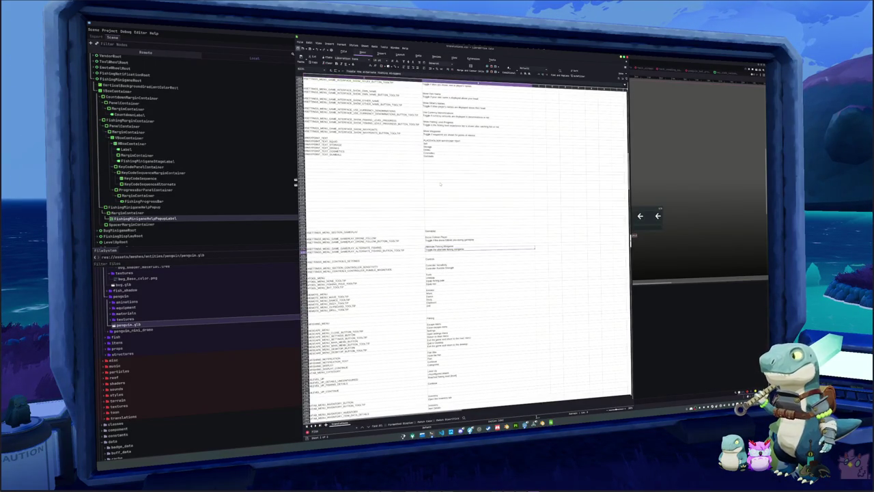
pyautogui.press('Return')
pyautogui.press('Return')
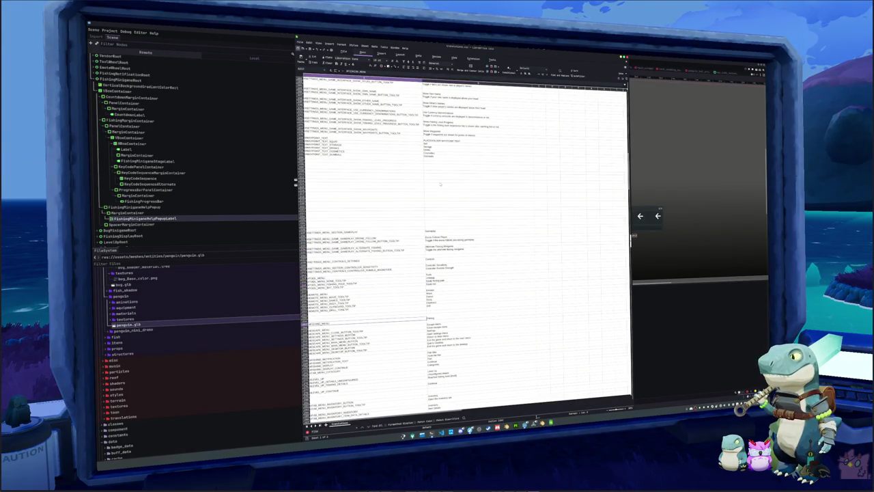
pyautogui.scroll(-5, 435, 213)
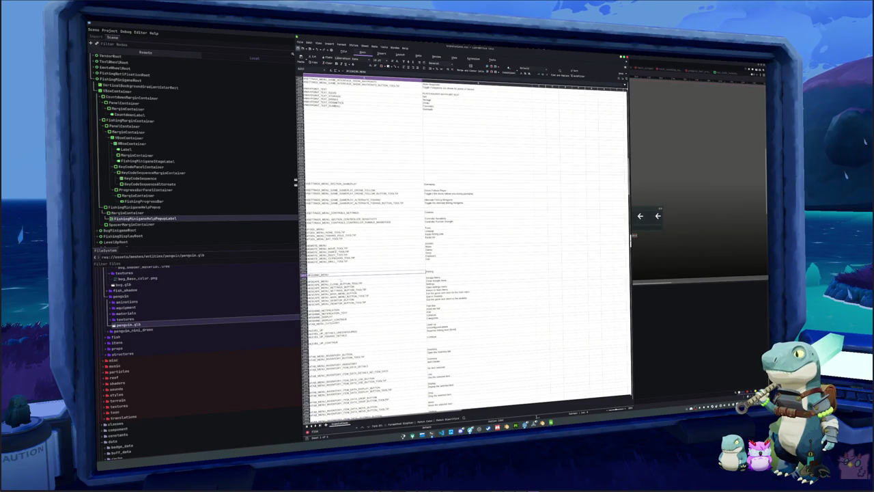
pyautogui.moveTo(321, 276)
pyautogui.mouseDown()
pyautogui.moveTo(444, 306)
pyautogui.moveTo(453, 333)
pyautogui.mouseUp()
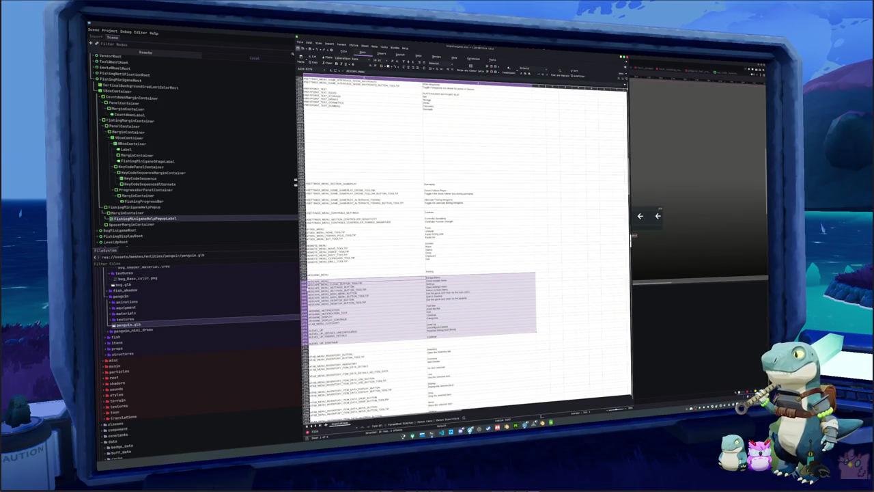
# - Move the FISHING_MENU block down one row, leaving an empty row for the new key
pyautogui.hotkey('ctrl', 'x')
pyautogui.click(313, 290)
pyautogui.hotkey('ctrl', 'v')
pyautogui.hotkey('ctrl', 'z')
pyautogui.hotkey('ctrl', 'v')
pyautogui.hotkey('ctrl', 'z')
pyautogui.click(314, 290)
pyautogui.hotkey('ctrl', 'v')
# - Add key FISHING_MENU_HELP_POPUP with English text 'Press the inputs from left to right'
pyautogui.click(315, 290)
pyautogui.write('menu')
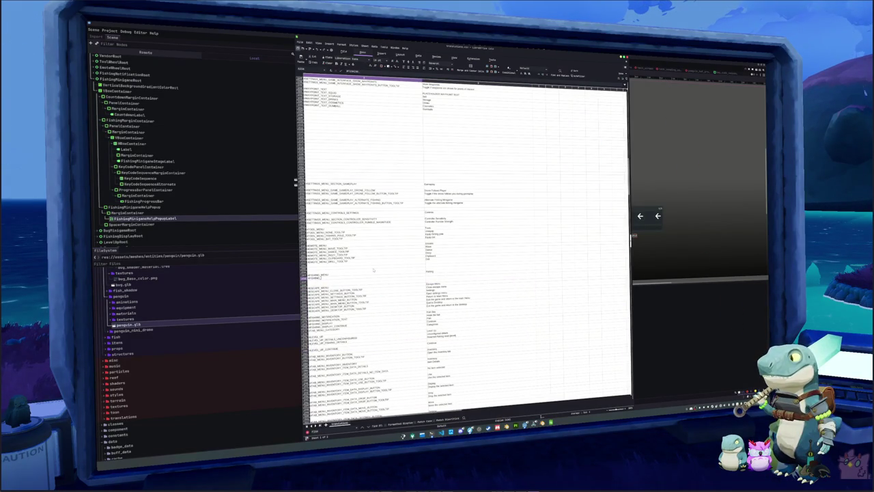
pyautogui.write('UP')
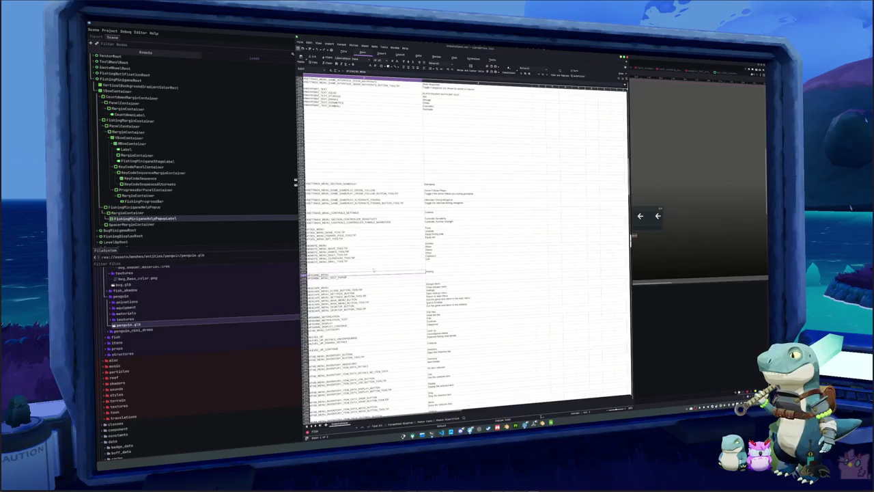
pyautogui.press('Tab')
pyautogui.press('Return')
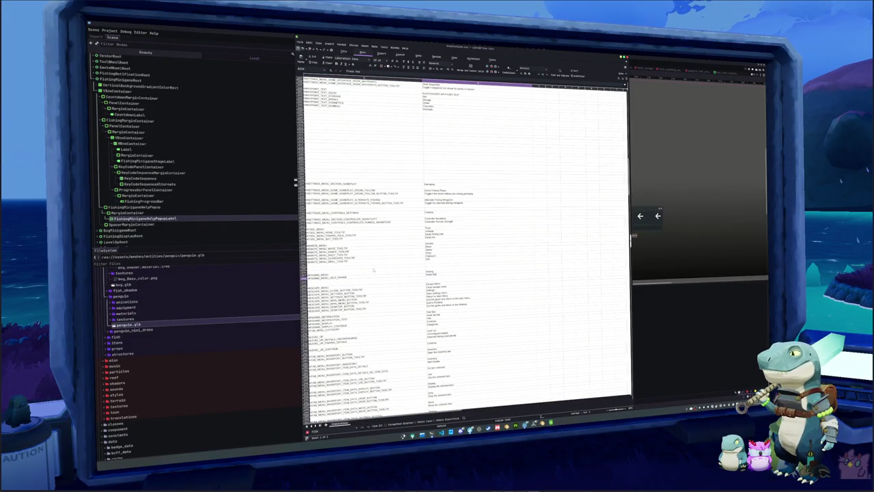
pyautogui.write('ca')
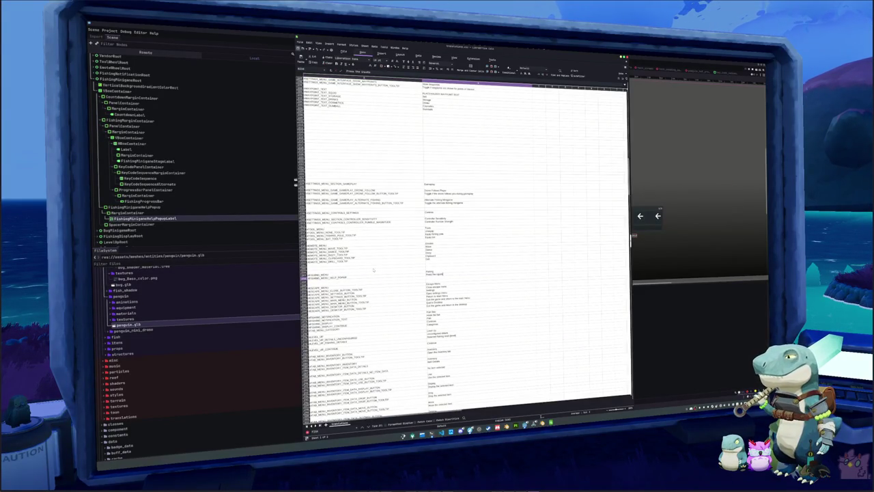
pyautogui.write(' key')
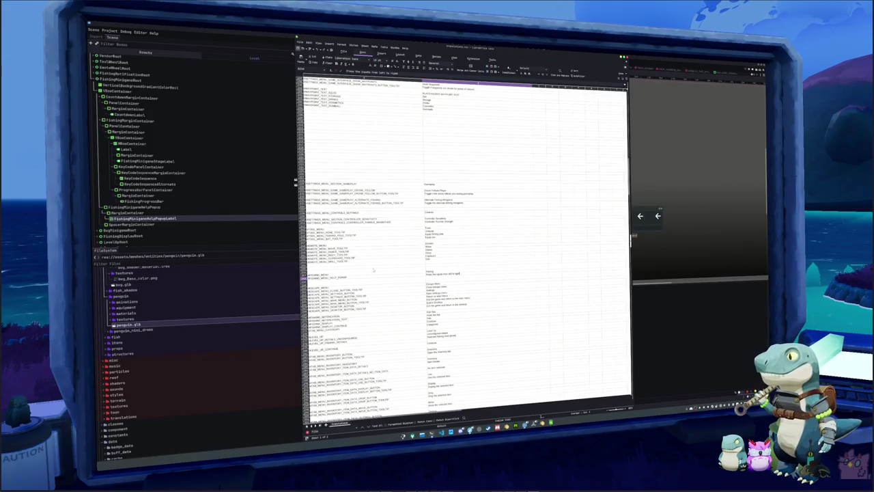
pyautogui.press('Return')
pyautogui.press('Return')
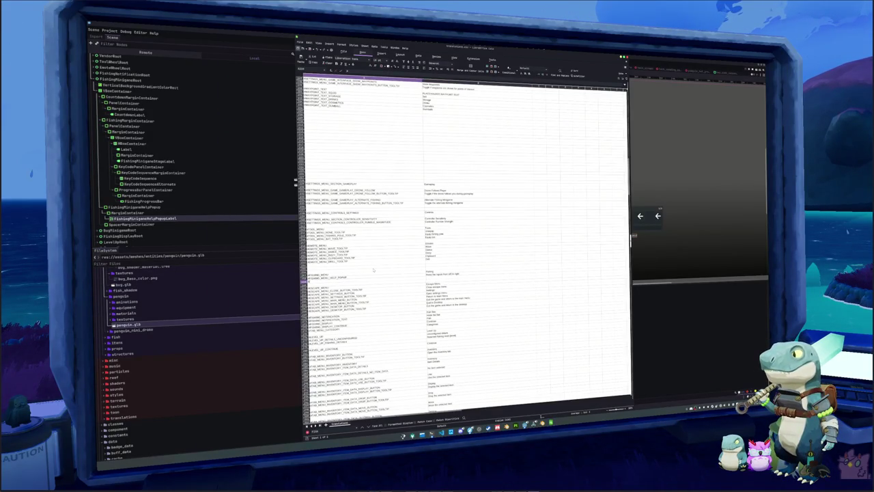
pyautogui.write('H')
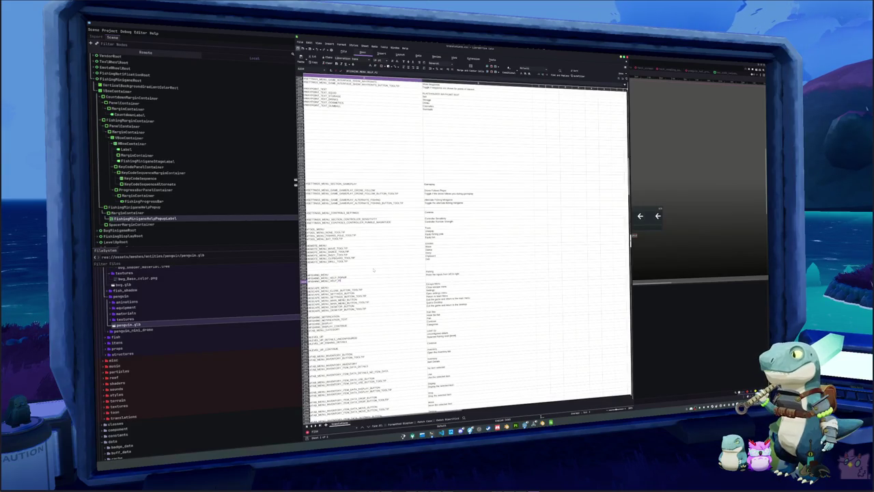
pyautogui.write('_TOOL')
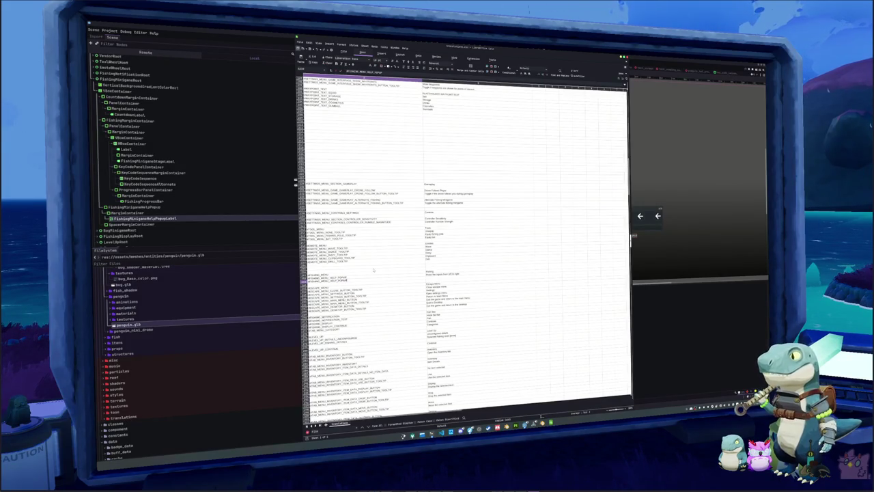
pyautogui.press('Tab')
pyautogui.write('Press the inputs')
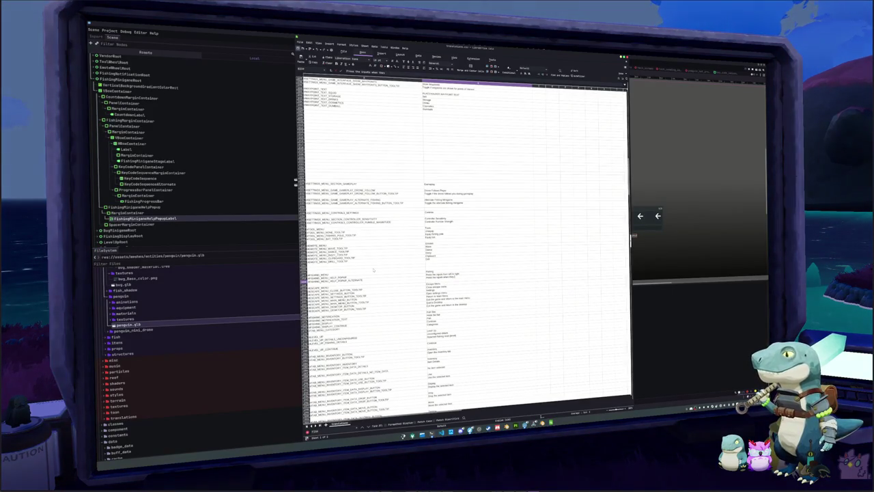
pyautogui.write('order')
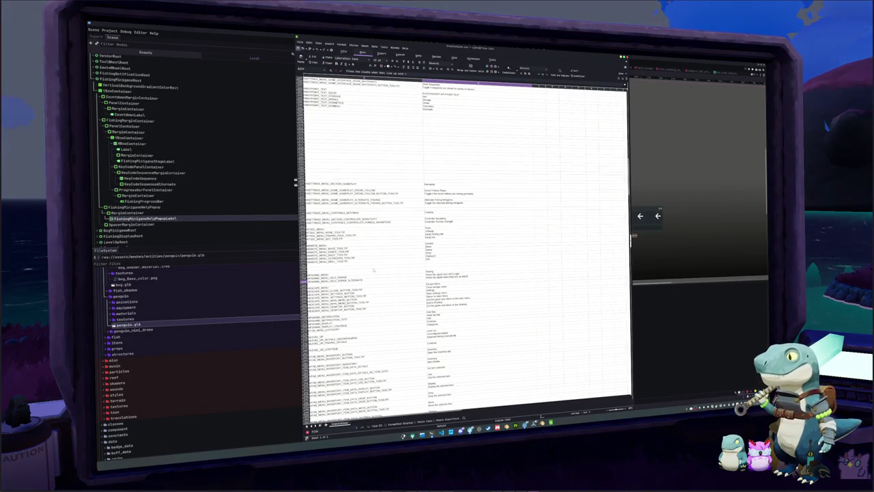
pyautogui.write(' from left to right')
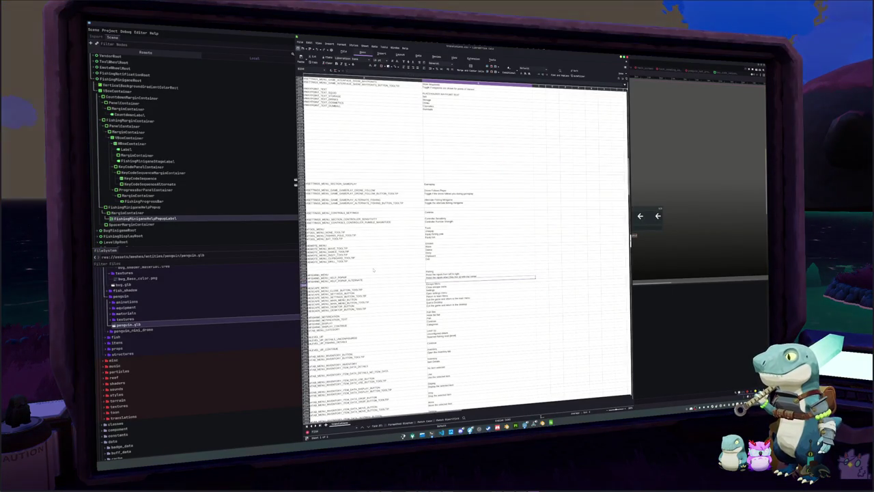
pyautogui.press('Return')
pyautogui.press('Up')
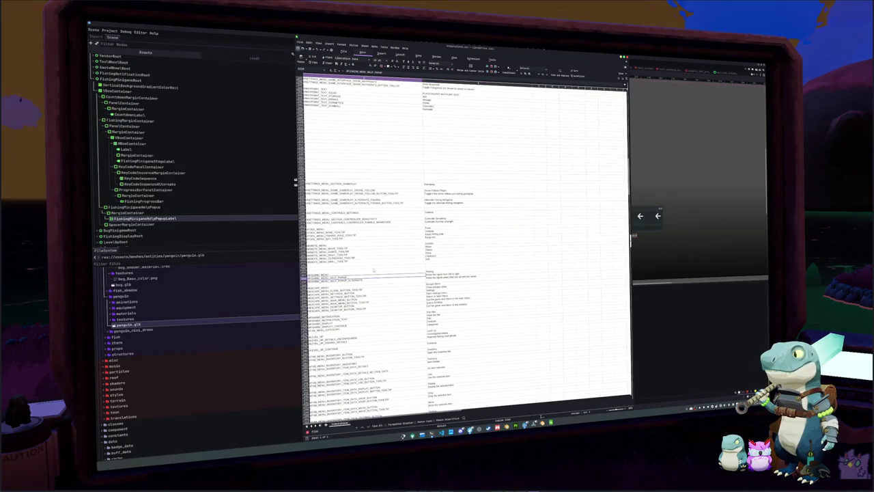
# - Back in Godot, select the help popup label in the preview and save the scene
pyautogui.hotkey('alt', 'Tab')
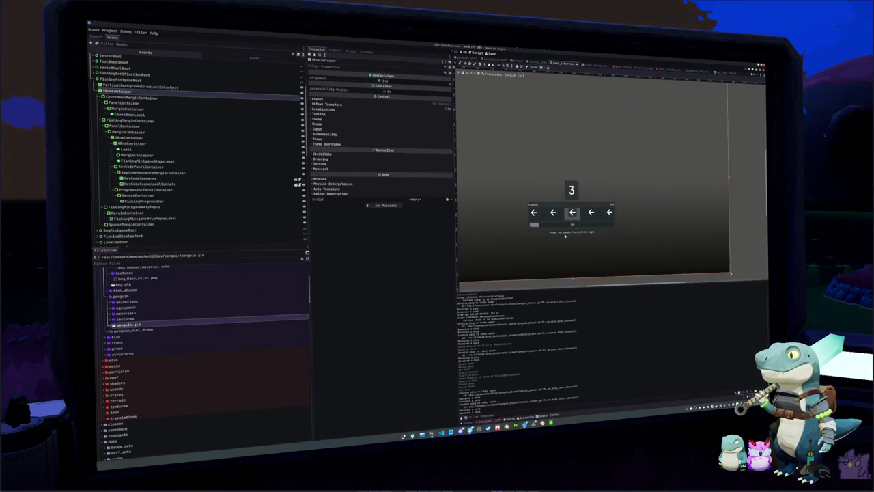
pyautogui.click(564, 232)
pyautogui.hotkey('ctrl', 's')
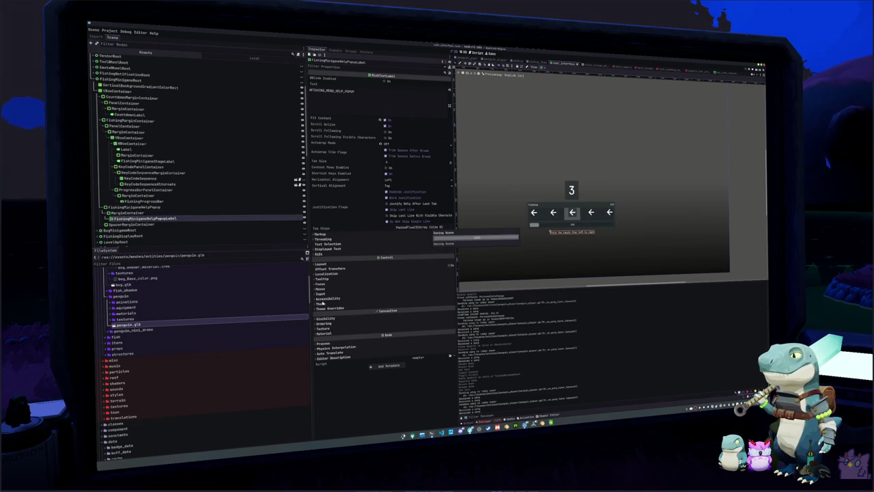
pyautogui.click(432, 433)
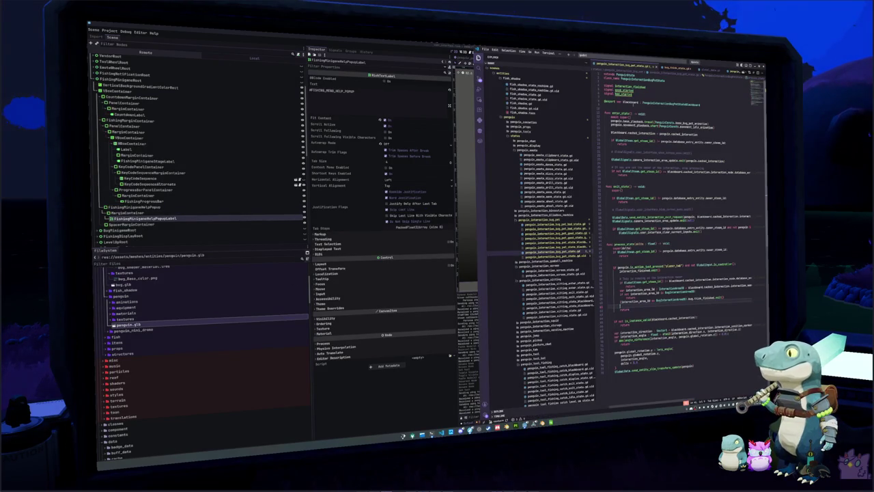
pyautogui.hotkey('ctrl', 'p')
pyautogui.write('fishing_minigame')
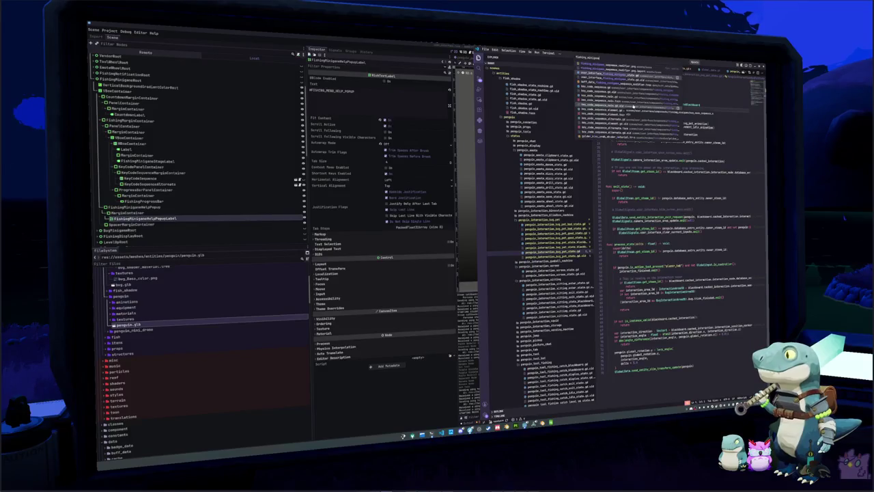
pyautogui.press('Return')
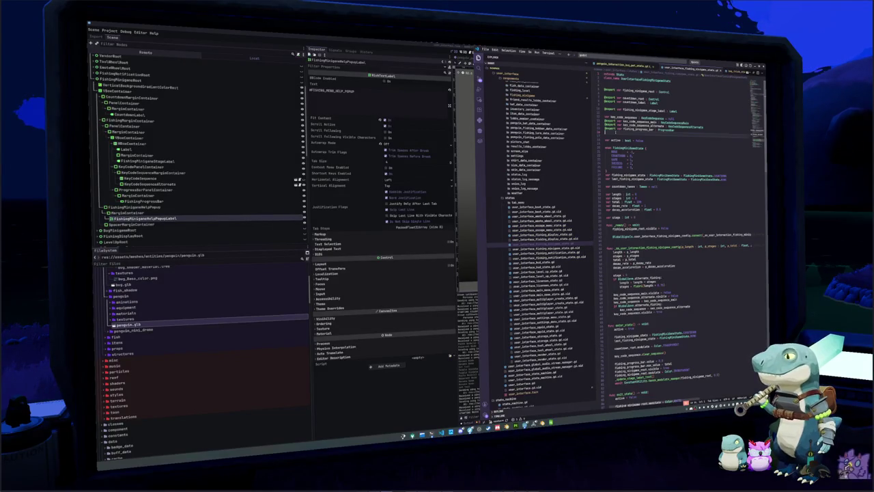
pyautogui.press('Return')
pyautogui.write('@export var fishing_minig')
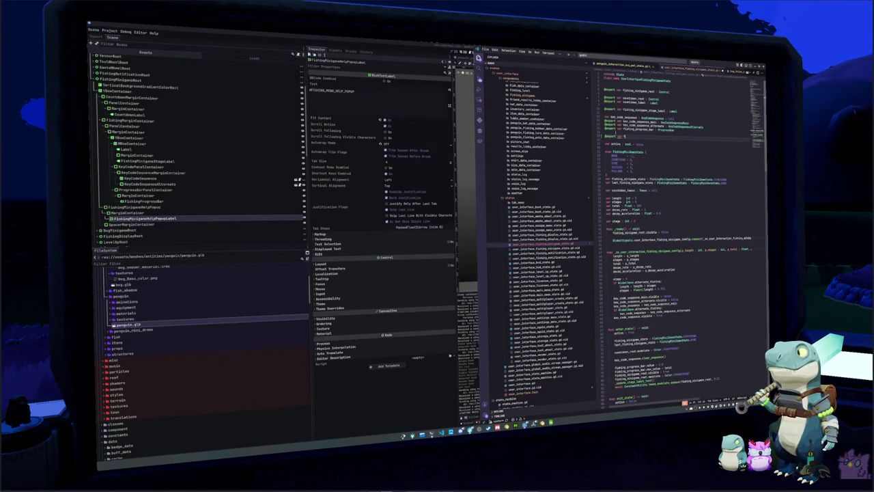
pyautogui.write('ame_s')
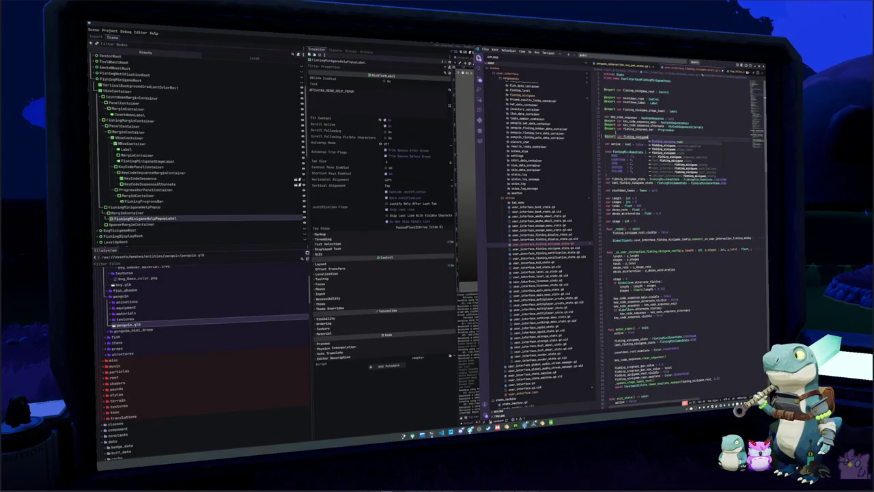
pyautogui.write('opup_label')
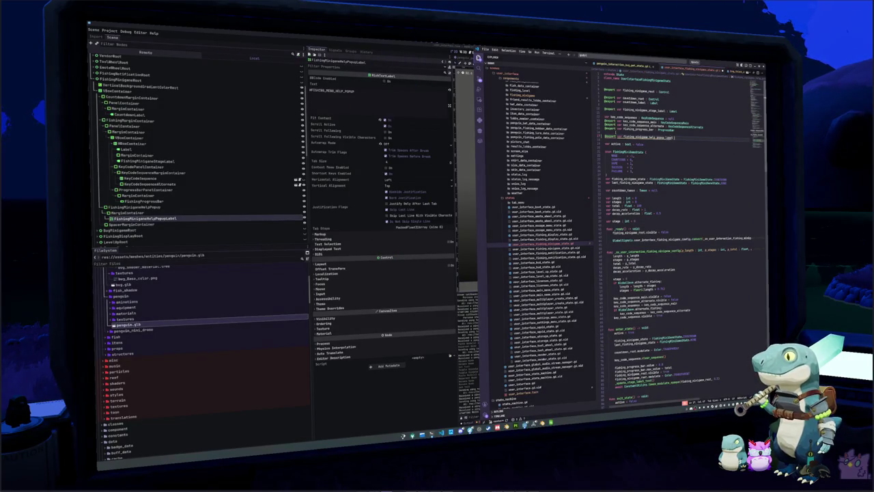
pyautogui.write('Label')
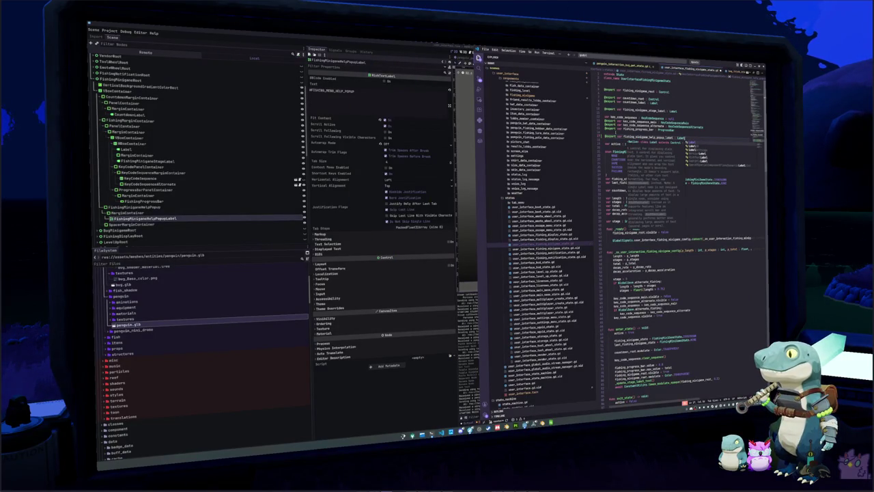
pyautogui.press('BackSpace')
pyautogui.press('BackSpace')
pyautogui.press('BackSpace')
pyautogui.write('RichTextL')
pyautogui.press('Return')
# - Set the help popup label's localized text, with an alternate-fishing variant, then run the game
pyautogui.press('Down')
pyautogui.press('Down')
pyautogui.press('Down')
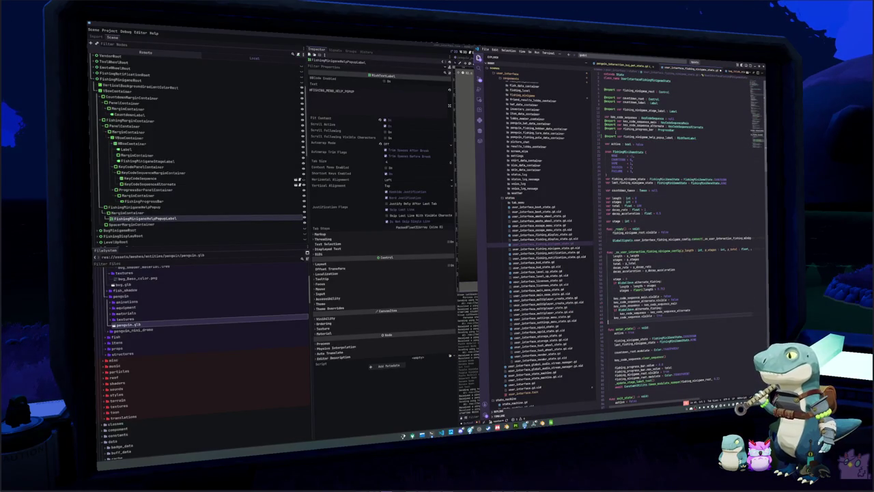
pyautogui.click(639, 309)
pyautogui.write('fishing')
pyautogui.press('Return')
pyautogui.write('.text = "FISHING_MENU_HELP_POPUP')
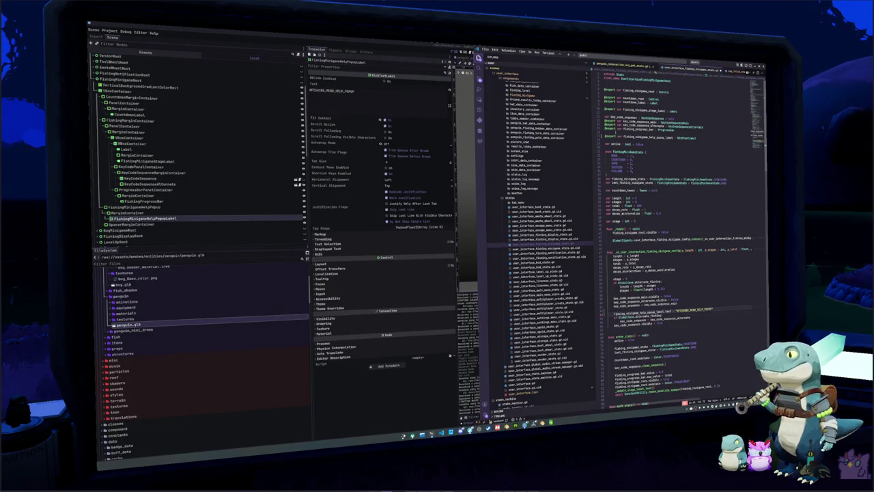
pyautogui.hotkey('ctrl', 'v')
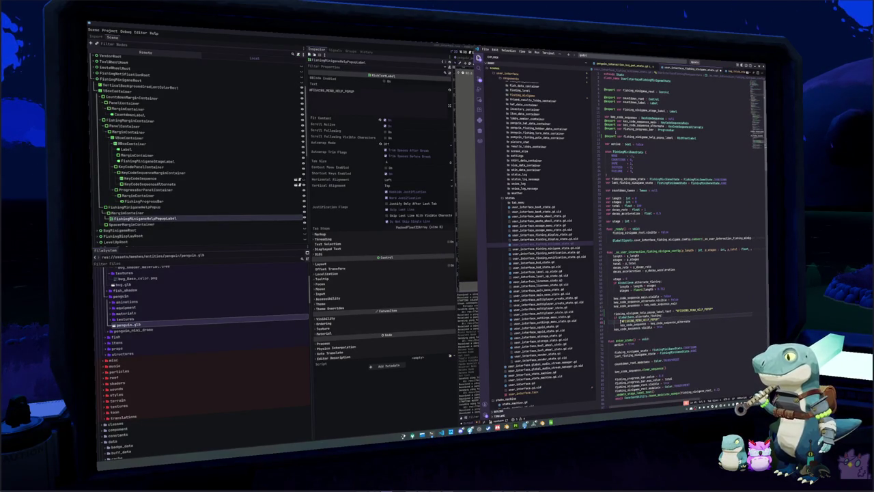
pyautogui.write('fishing_minigame_help_popup_label.')
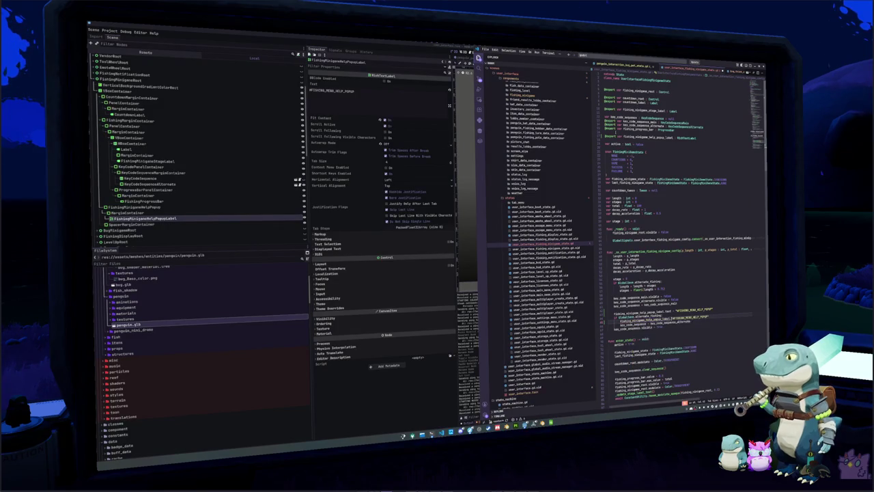
pyautogui.press('Escape')
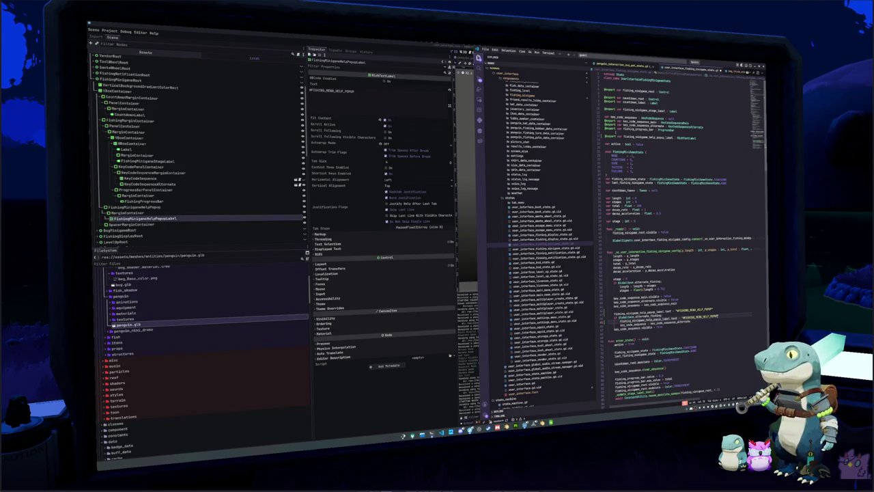
pyautogui.write('_ALTERNATE')
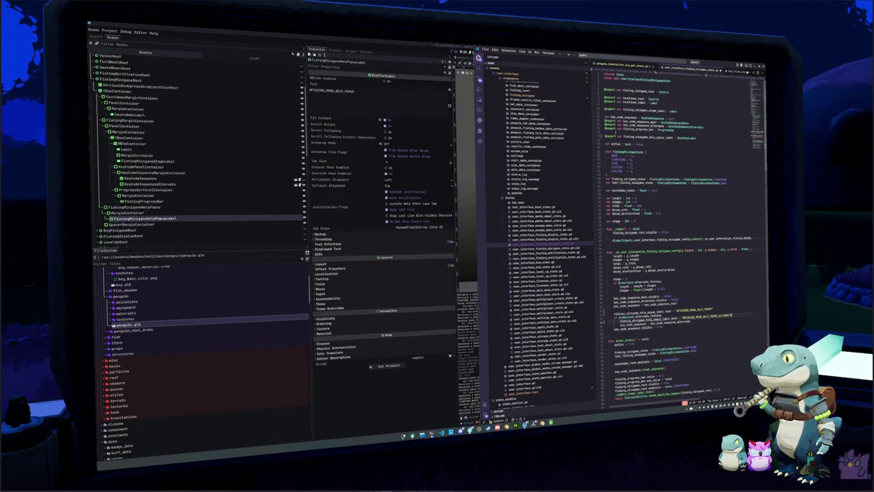
pyautogui.press('F5')
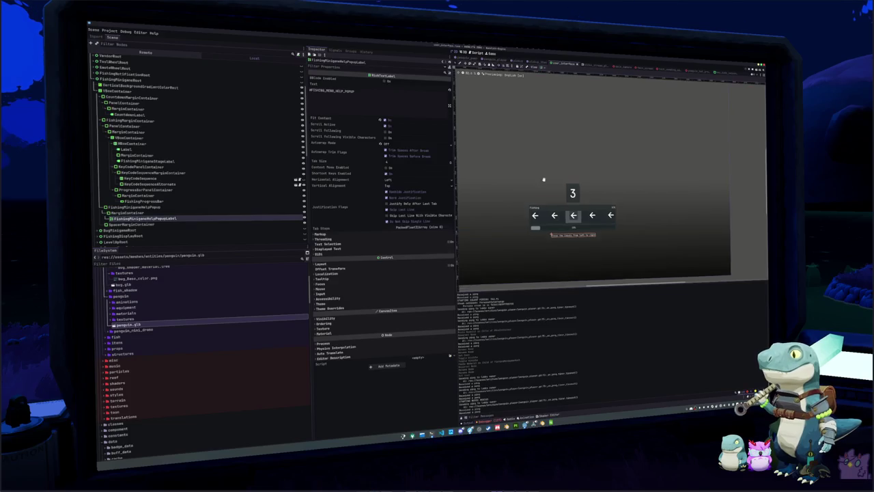
# - Inspect the help popup's margin container and the FishingMinigameHelpPopupLabel node
pyautogui.click(161, 213)
pyautogui.click(164, 217)
pyautogui.scroll(-5, 184, 212)
pyautogui.scroll(3, 171, 179)
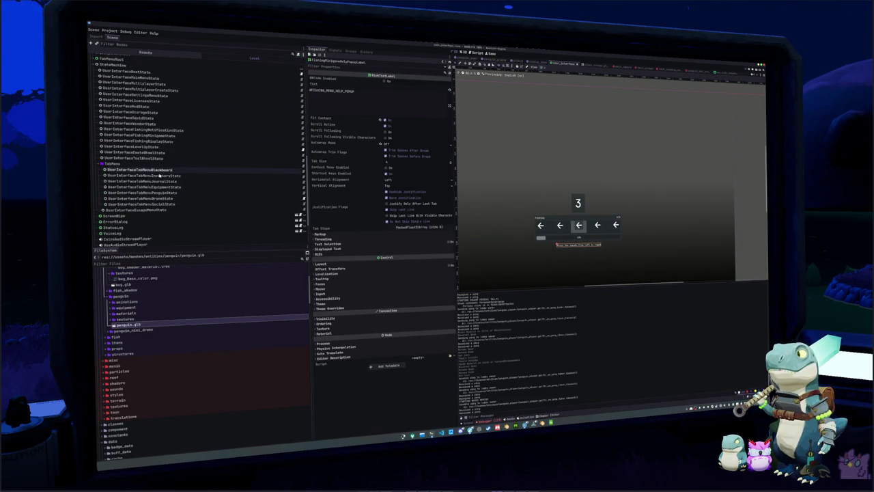
# - Assign FishingMinigameHelpPopupLabel to UserInterfaceFishingMinigameState's Fishing Minigame Help Popup Label, filtering by 'helppopup'
pyautogui.click(149, 136)
pyautogui.click(415, 124)
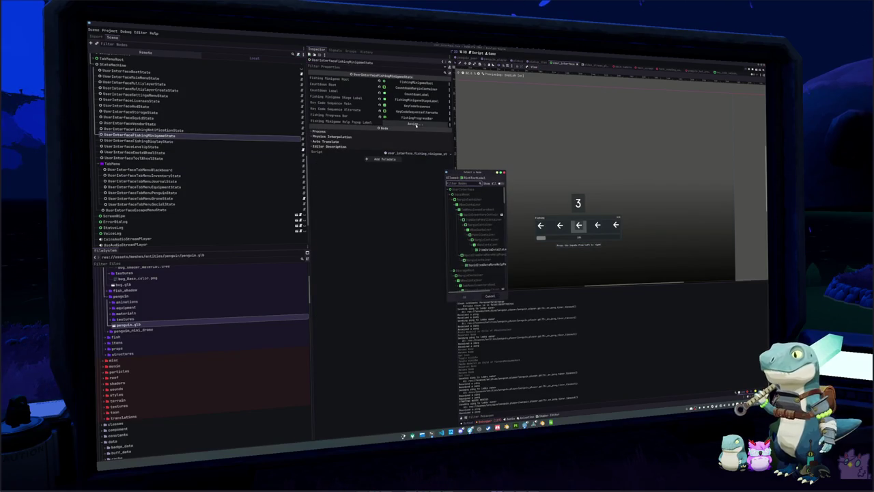
pyautogui.write('helppopup')
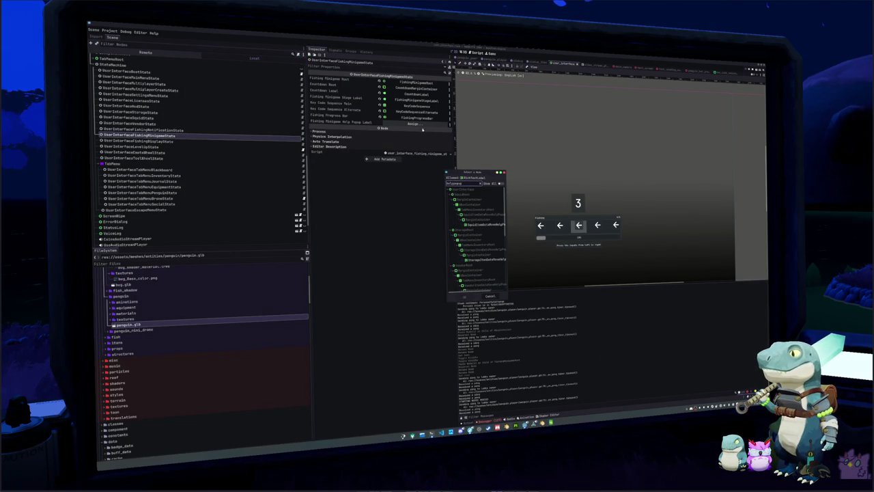
pyautogui.scroll(-3, 480, 243)
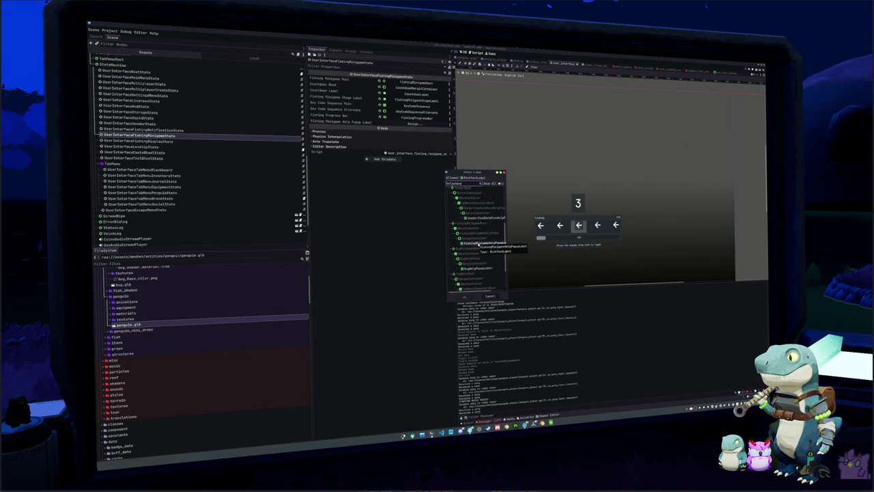
pyautogui.doubleClick(478, 243)
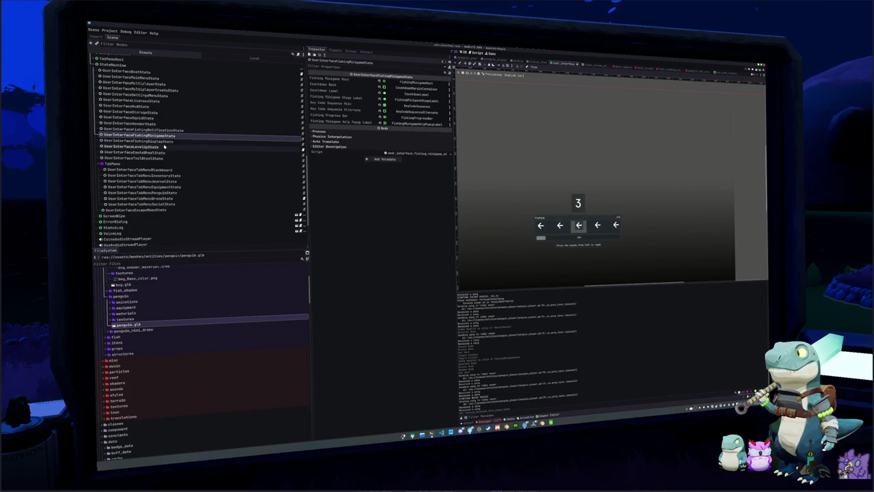
pyautogui.scroll(10, 164, 145)
pyautogui.click(297, 153)
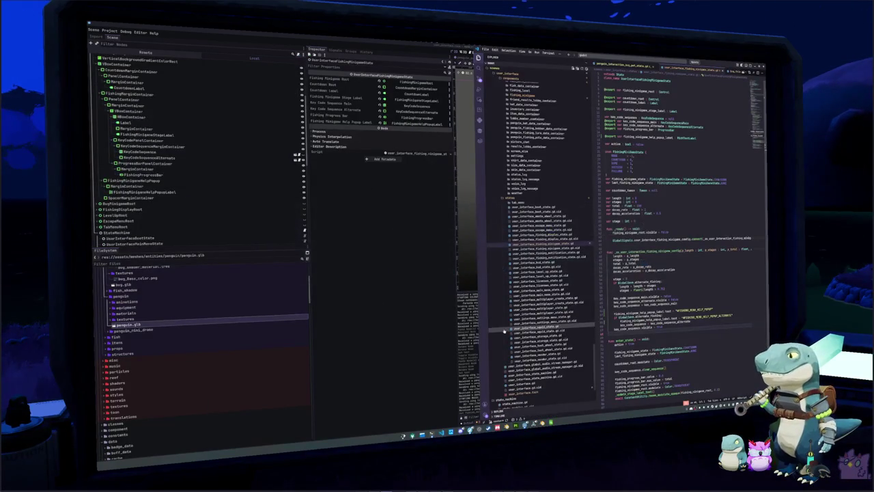
# - In the translation spreadsheet, move between the fishing menu key cells and their English text cells
pyautogui.click(551, 423)
pyautogui.scroll(-3, 369, 263)
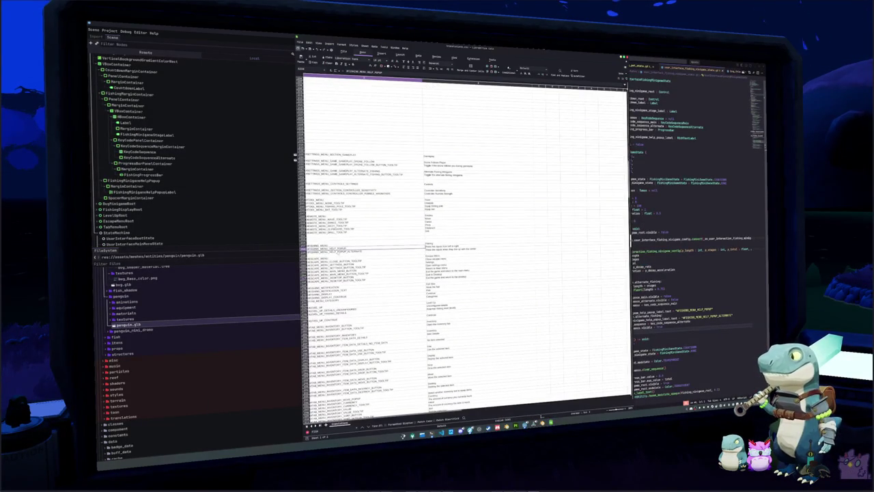
pyautogui.click(362, 241)
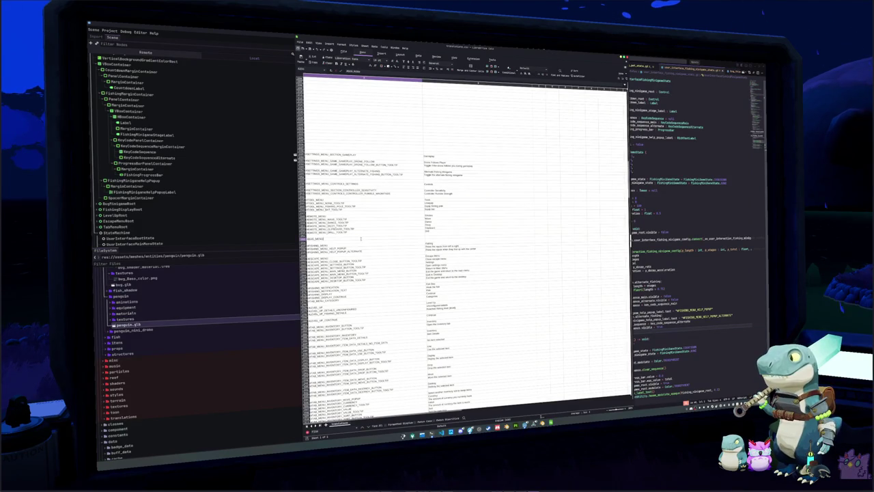
pyautogui.press('Right')
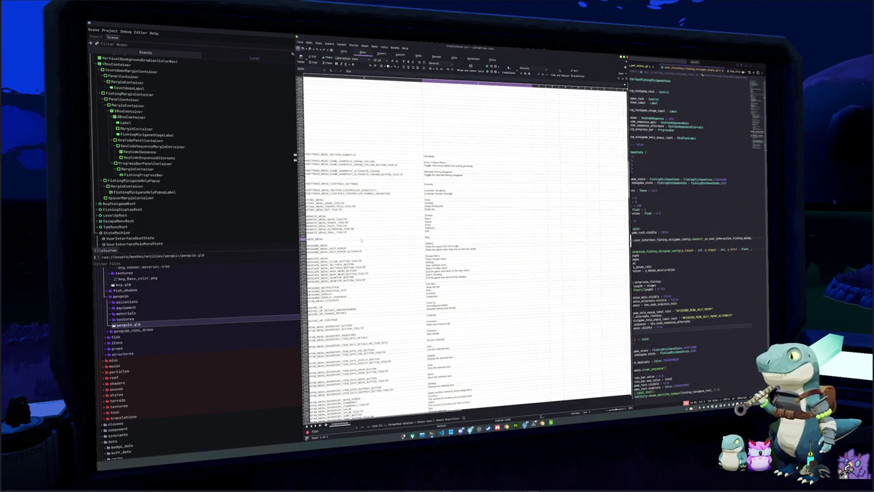
pyautogui.press('Left')
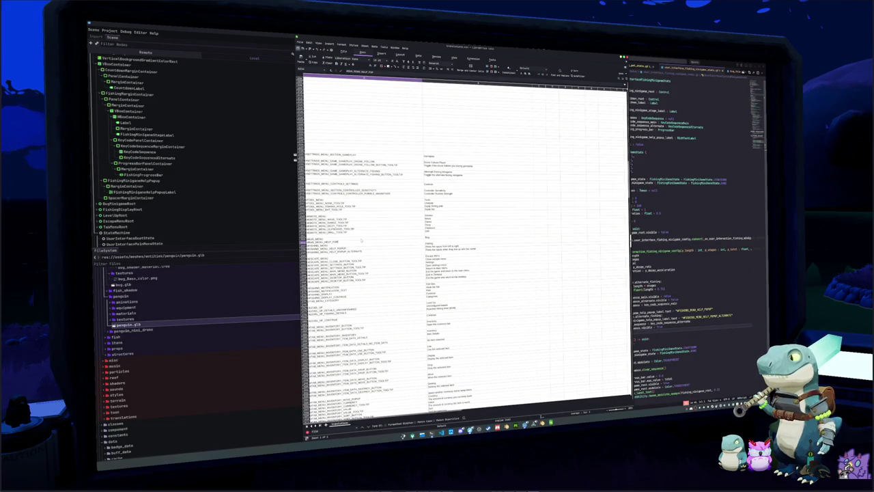
pyautogui.press('Right')
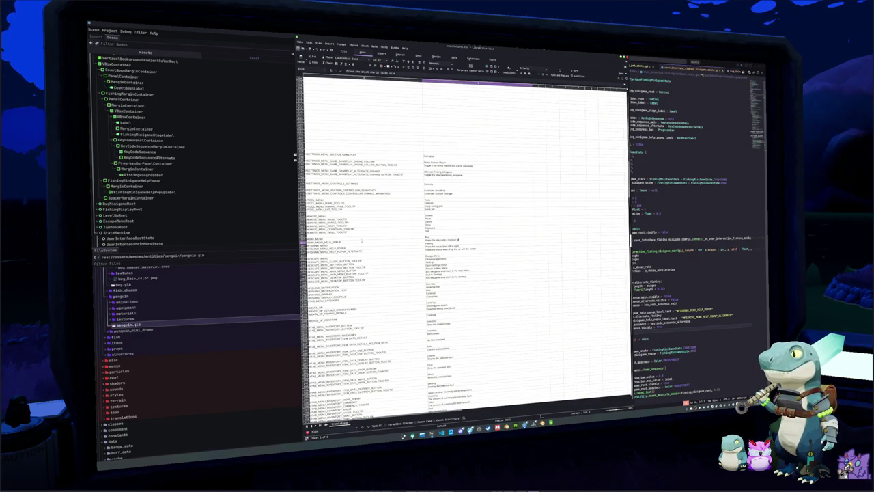
pyautogui.press('Up')
pyautogui.press('Up')
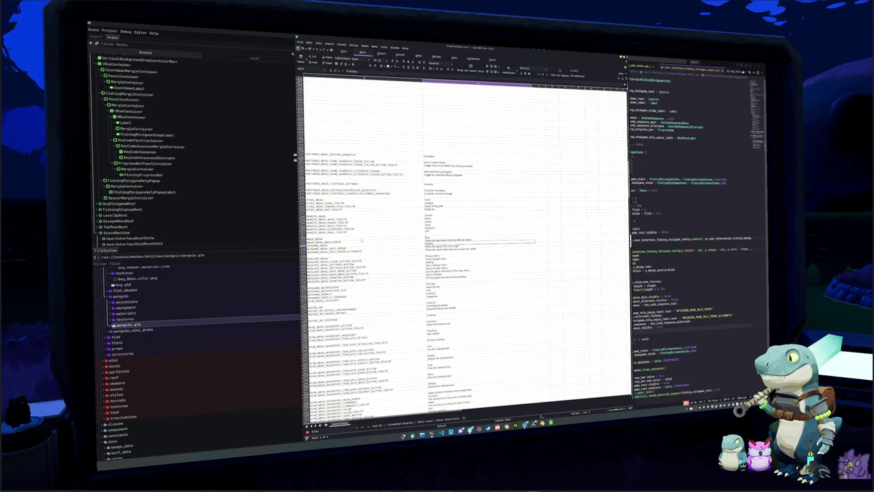
pyautogui.click(362, 240)
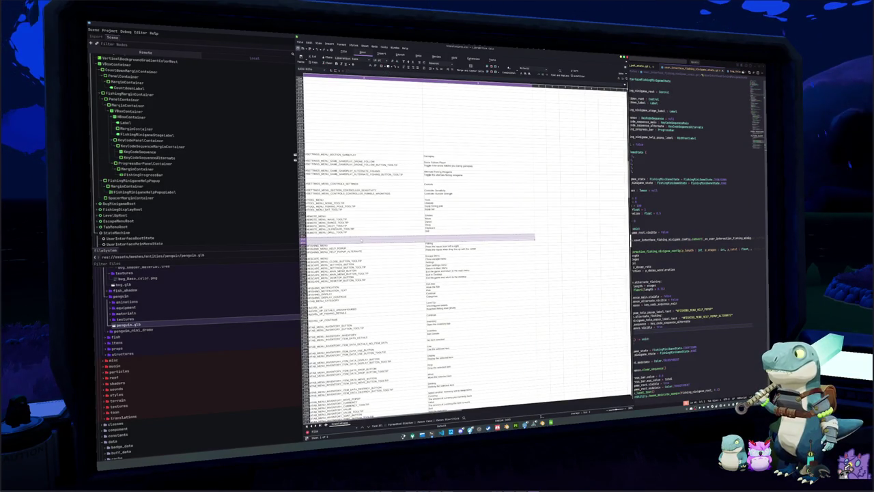
pyautogui.press('Right')
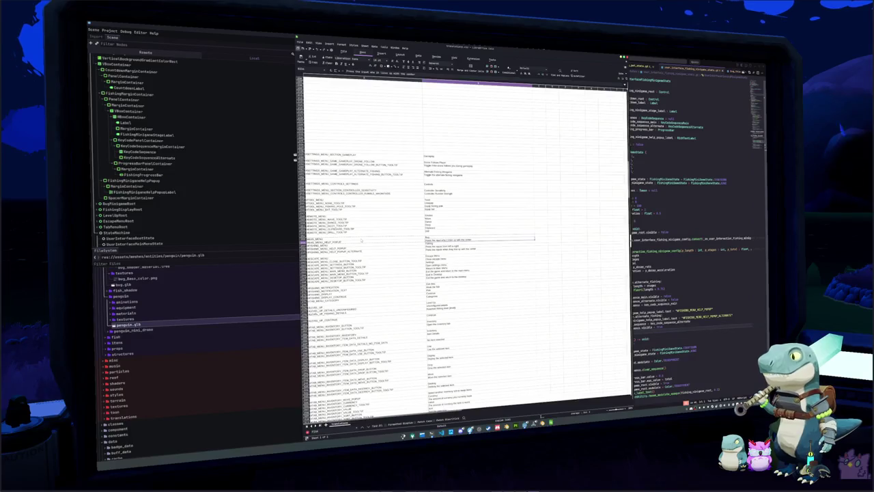
pyautogui.press('Right')
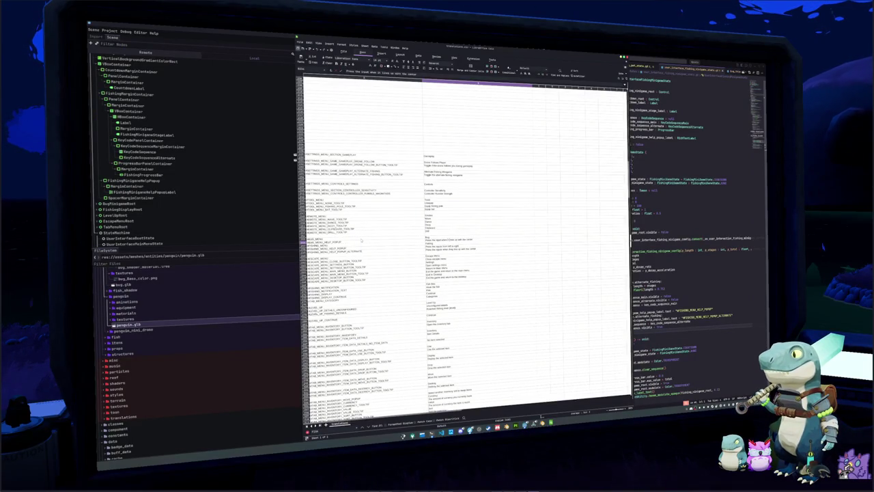
# - Select several column B text cells, delete them, and undo to keep the translations intact
pyautogui.hotkey('shift', 'Up')
pyautogui.hotkey('shift', 'Up')
pyautogui.hotkey('shift', 'Up')
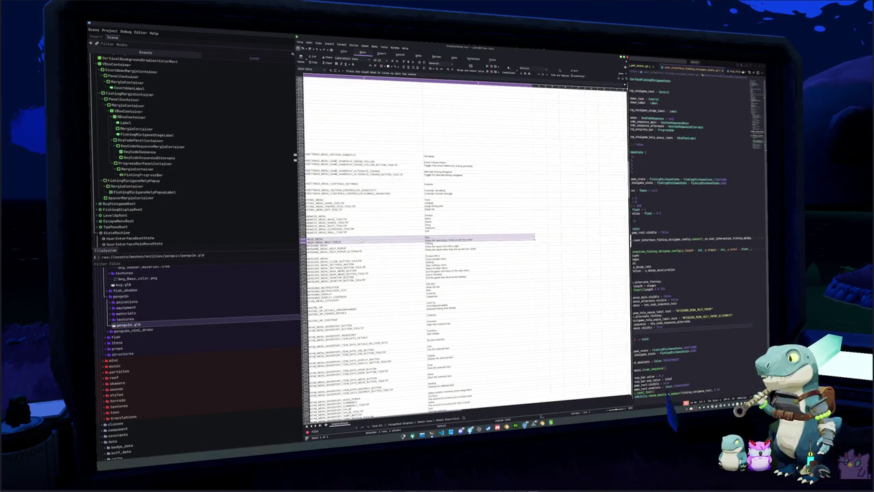
pyautogui.hotkey('shift', 'Up')
pyautogui.hotkey('shift', 'Up')
pyautogui.hotkey('shift', 'Up')
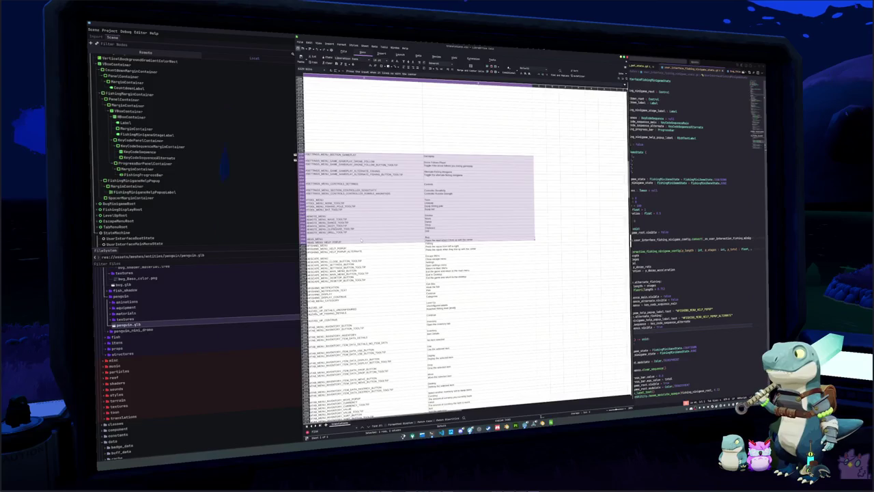
pyautogui.press('Delete')
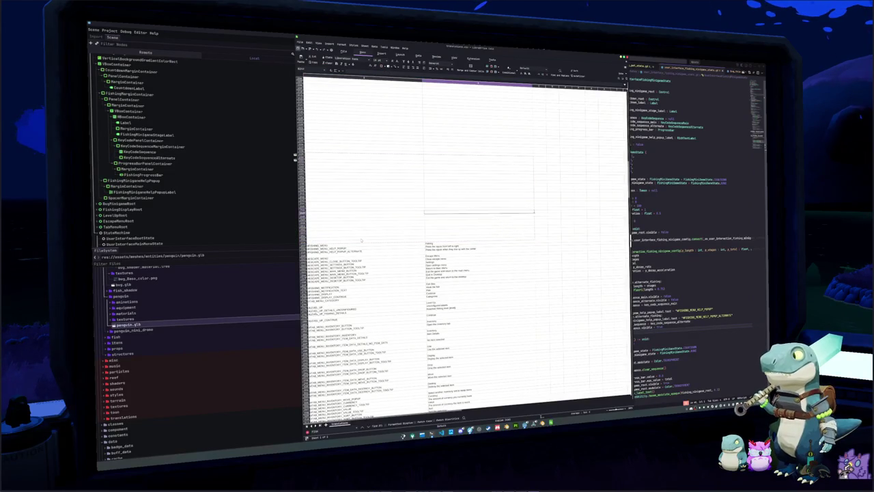
pyautogui.hotkey('ctrl', 'z')
pyautogui.press('Delete')
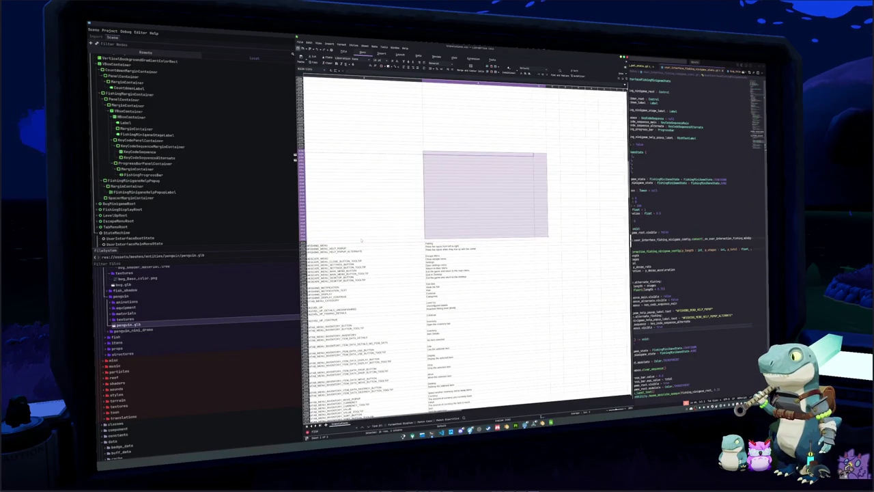
pyautogui.press('Left')
pyautogui.hotkey('ctrl', 'z')
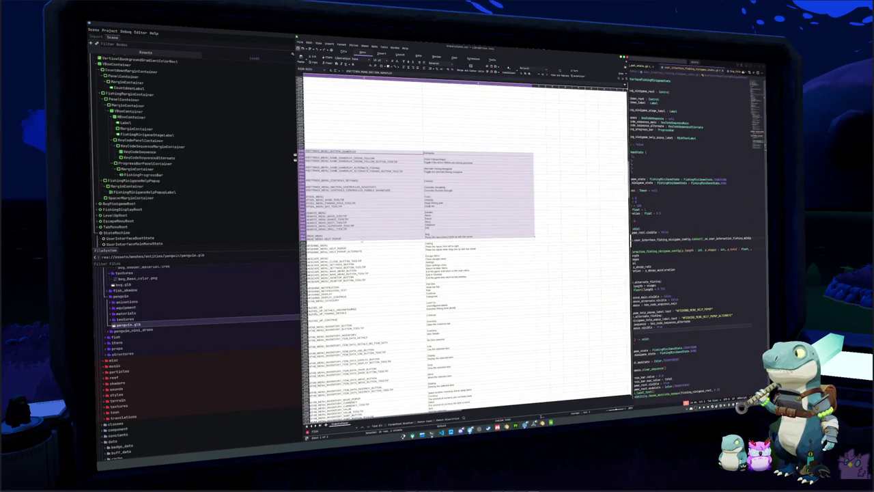
pyautogui.press('Down')
pyautogui.press('Down')
pyautogui.press('Down')
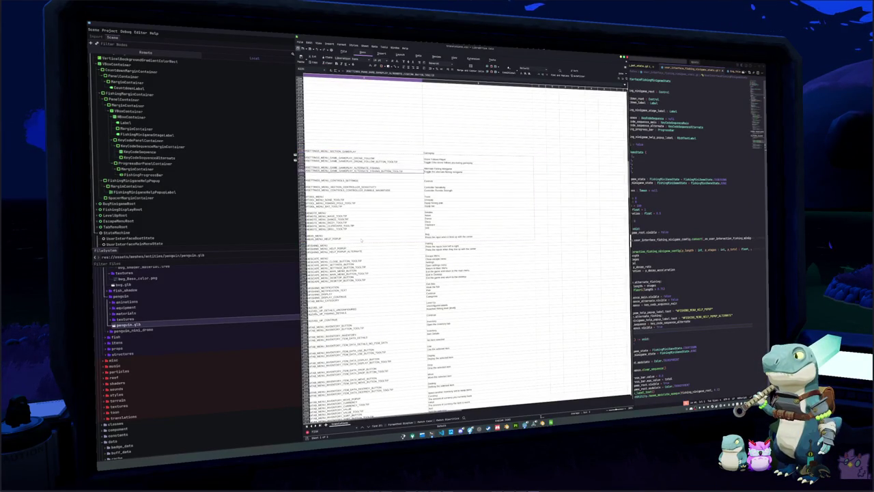
pyautogui.press('Down')
pyautogui.press('Down')
pyautogui.press('Down')
pyautogui.hotkey('alt', 'Tab')
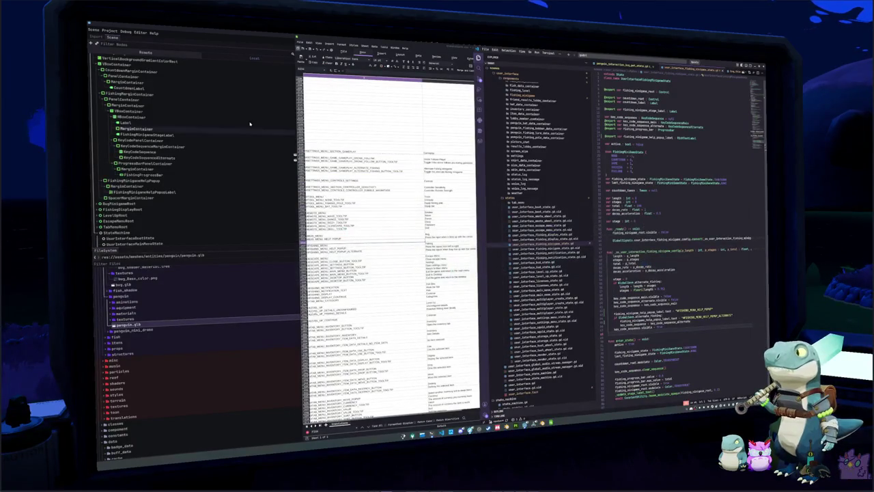
# - Save the UI scene, collapse FishingMinigameRoot, and hide the fishing minigame panel nodes
pyautogui.hotkey('alt', 'Tab')
pyautogui.hotkey('ctrl', 's')
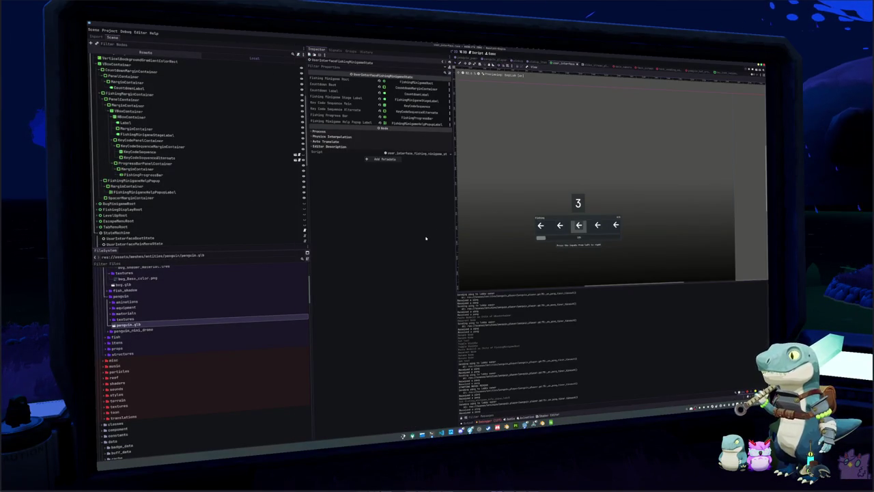
pyautogui.scroll(2, 296, 156)
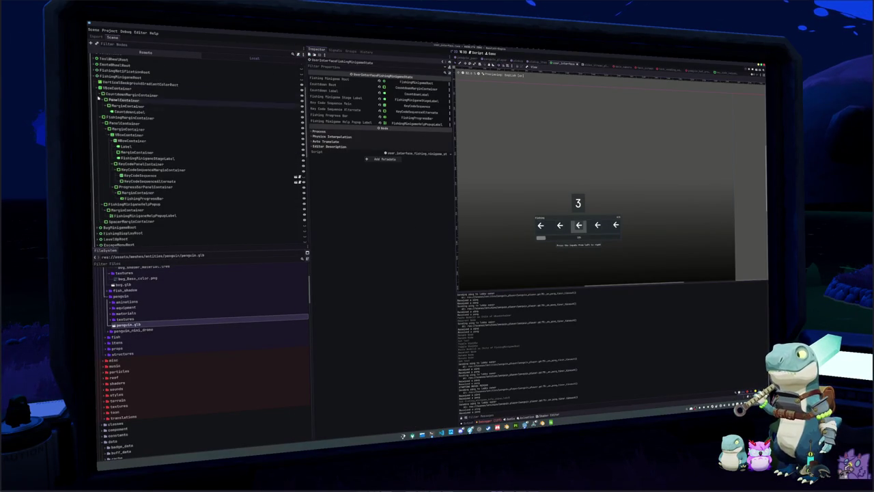
pyautogui.click(95, 76)
pyautogui.click(303, 78)
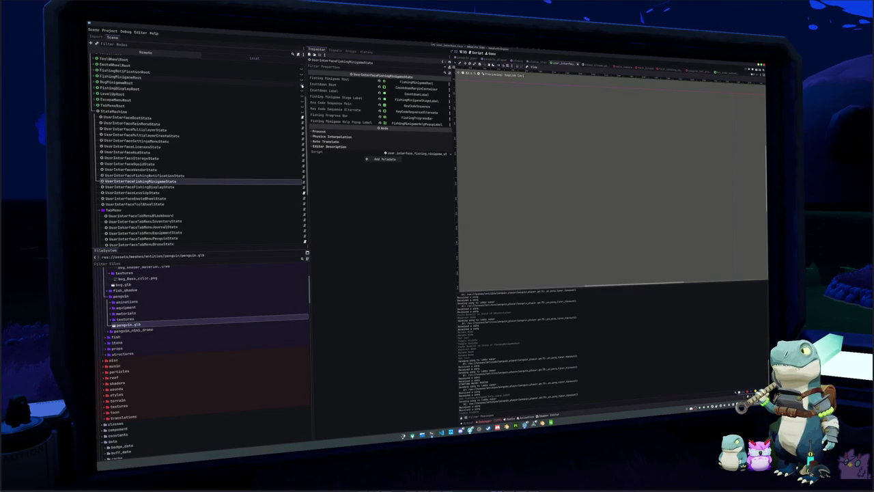
pyautogui.click(302, 89)
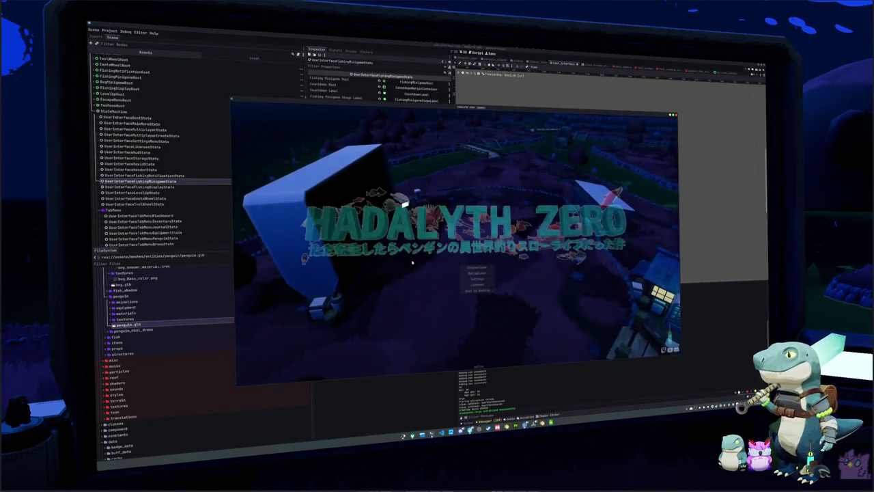
# - Start the game and walk the penguin across the bridge, past the fountain, along the fence
pyautogui.click(475, 269)
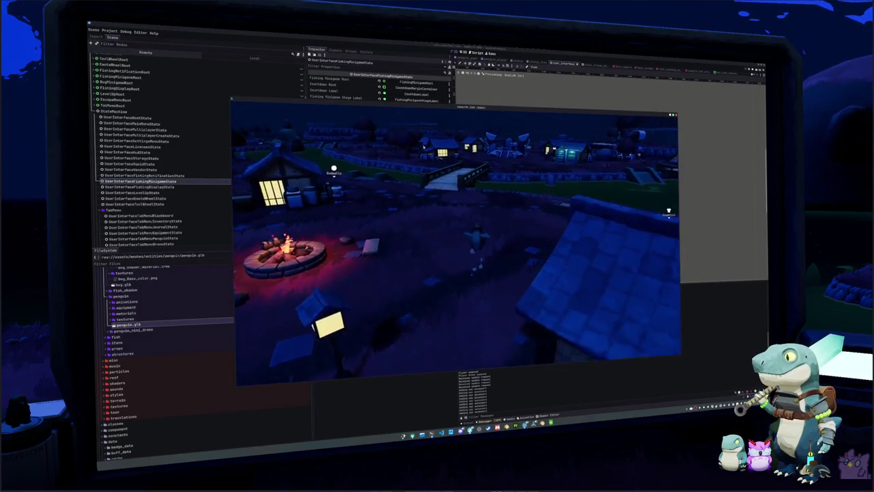
pyautogui.press('w')
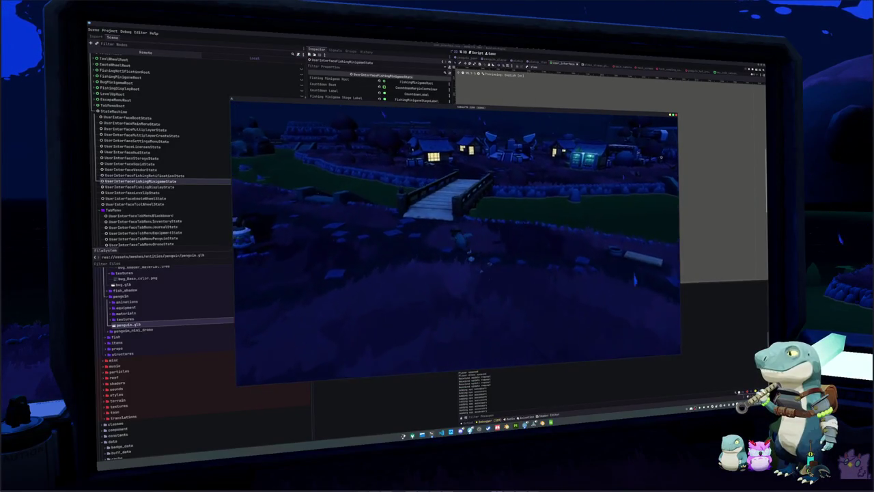
pyautogui.press('w')
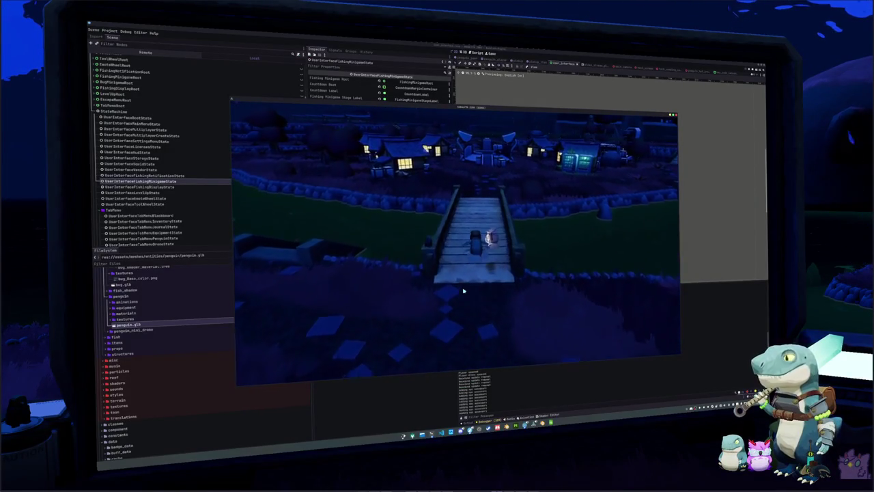
pyautogui.press('w')
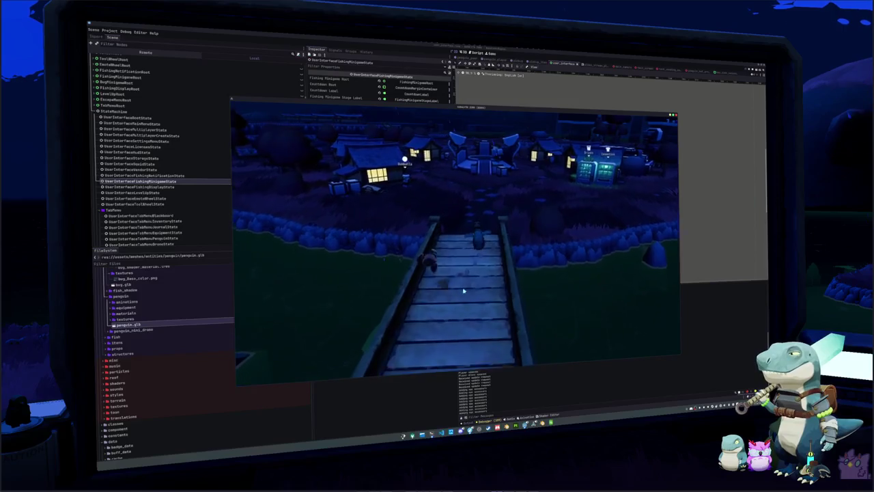
pyautogui.press('w')
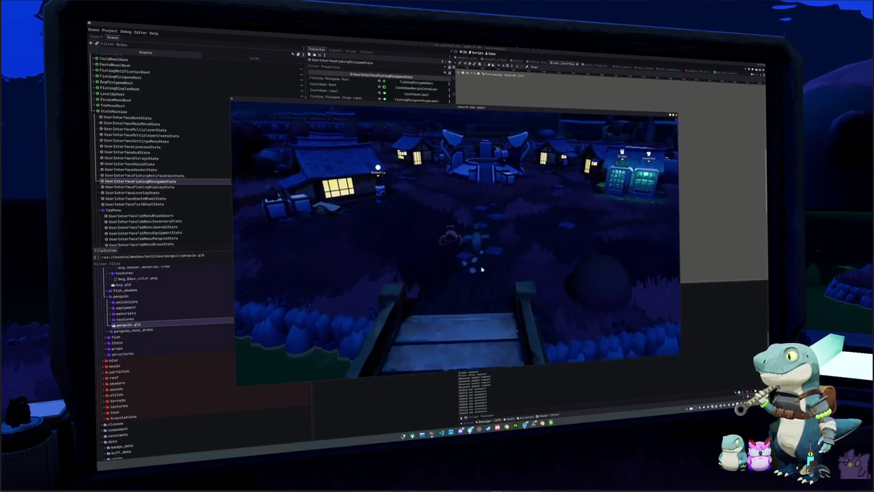
pyautogui.press('w')
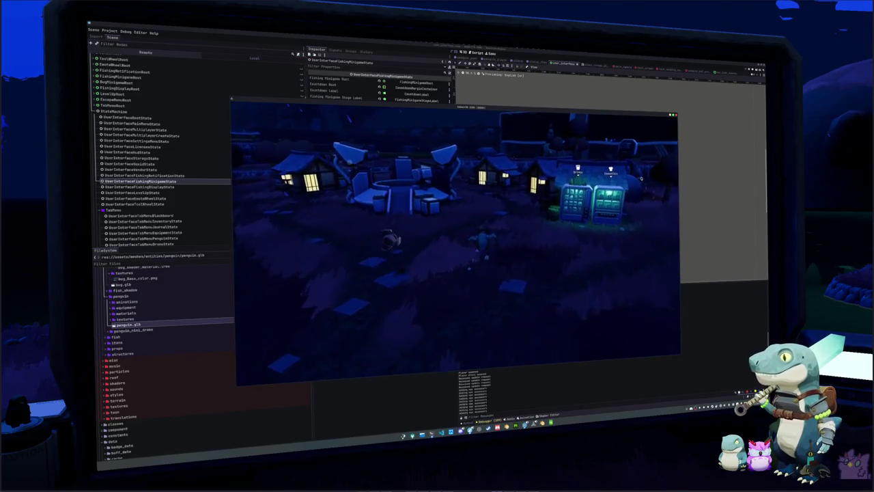
pyautogui.press('w')
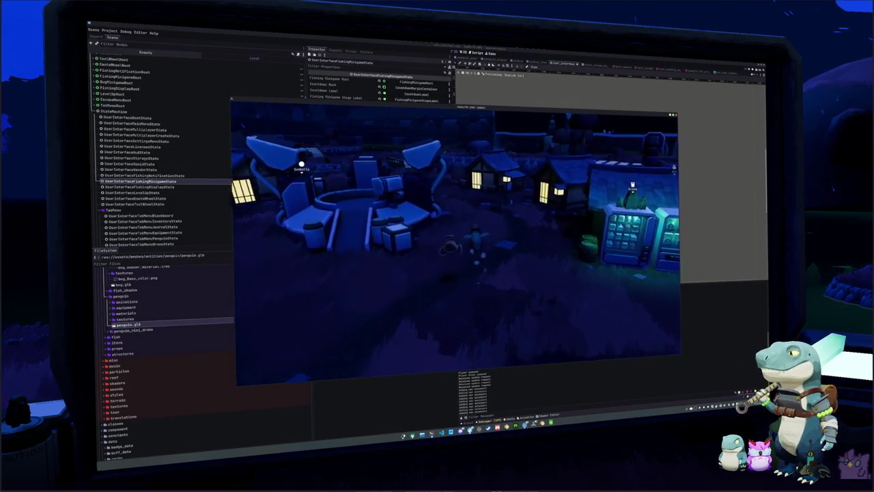
pyautogui.press('w')
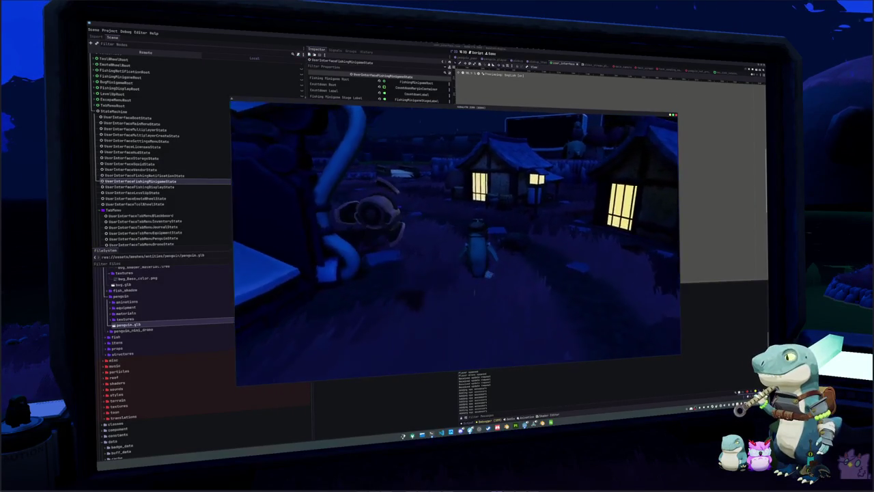
pyautogui.press('w')
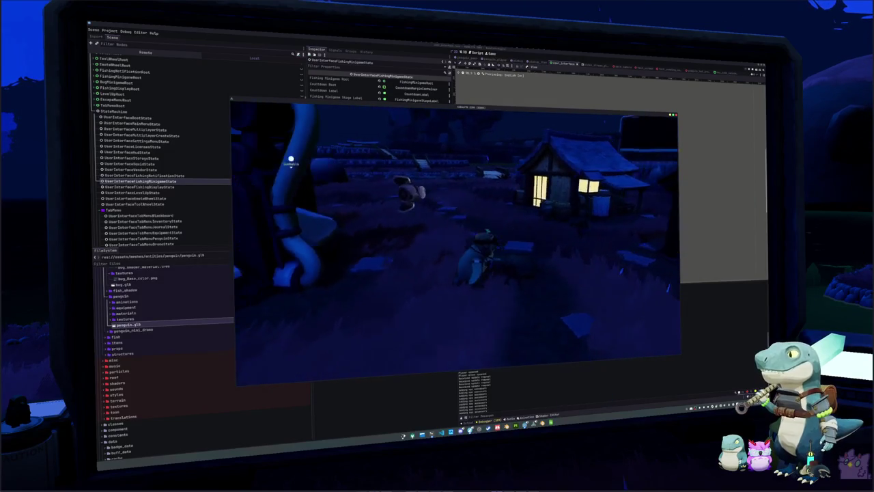
pyautogui.press('w')
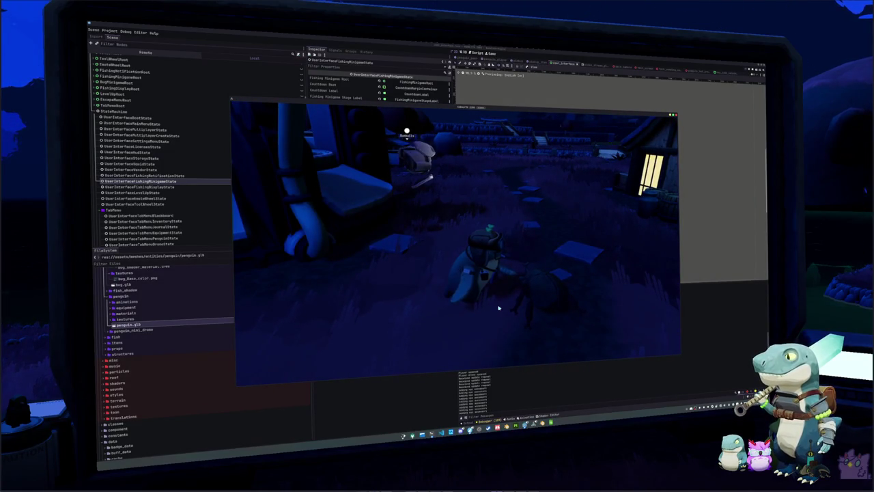
# - Switch windows back to the game and to the penguin_interaction_bug_pet_state script
pyautogui.click(442, 433)
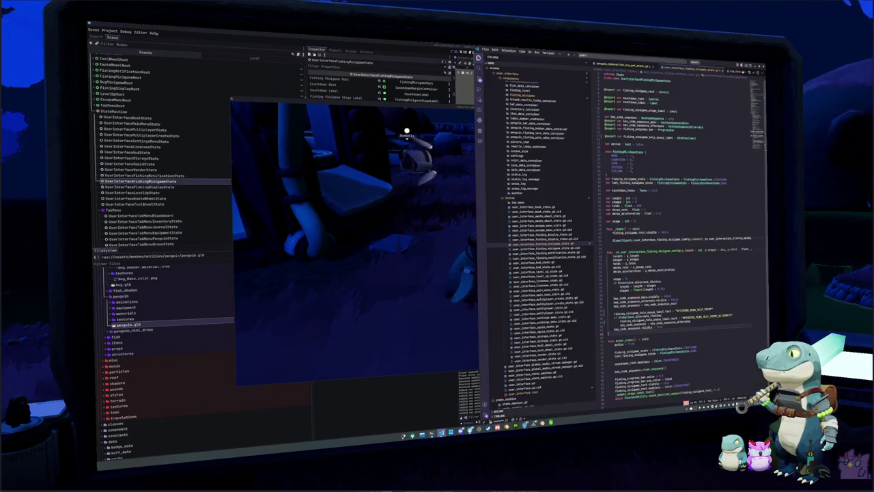
pyautogui.click(440, 252)
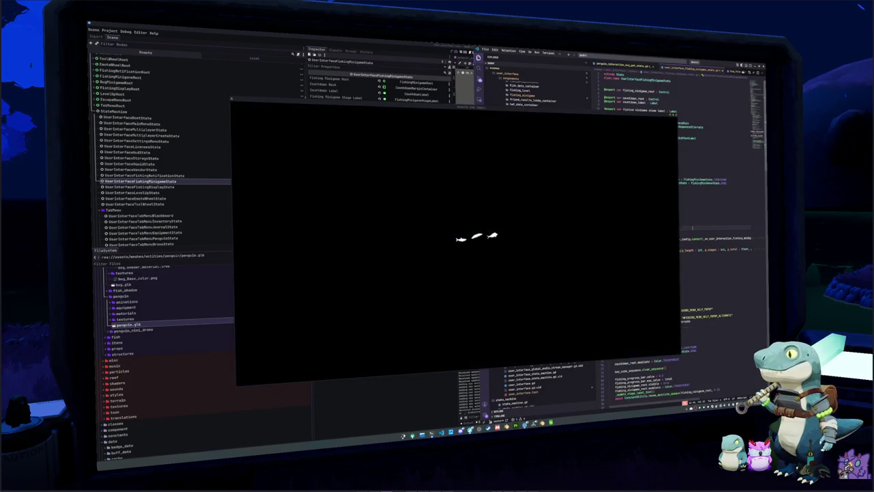
pyautogui.hotkey('ctrl', 'Tab')
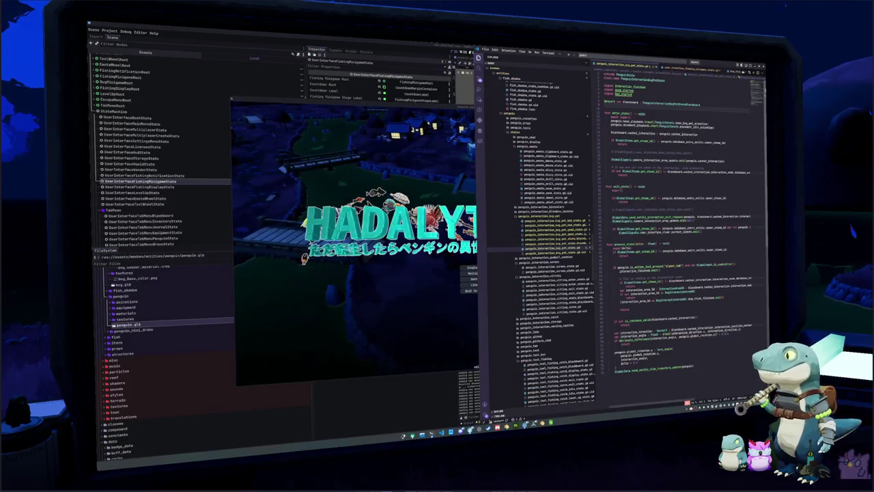
# - Look up the interaction_finished declaration, then open the penguin script with exported state declarations
pyautogui.doubleClick(629, 270)
pyautogui.click(607, 276)
pyautogui.press('Tab')
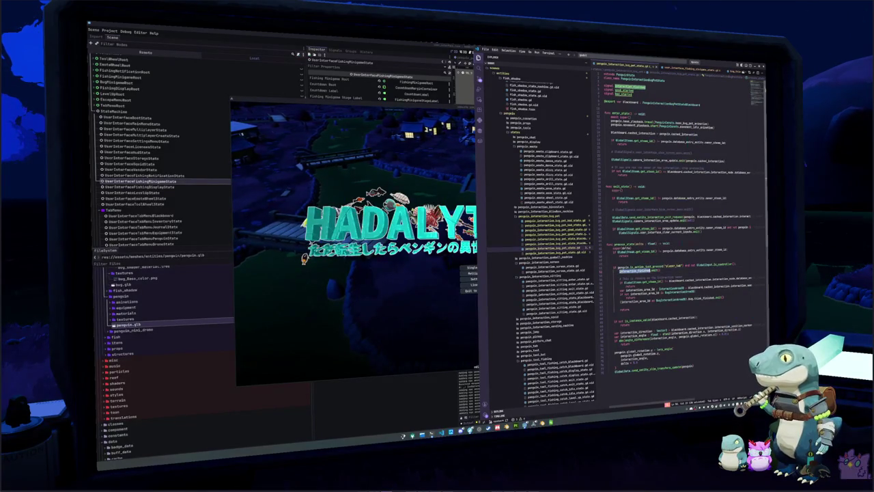
pyautogui.moveTo(632, 270)
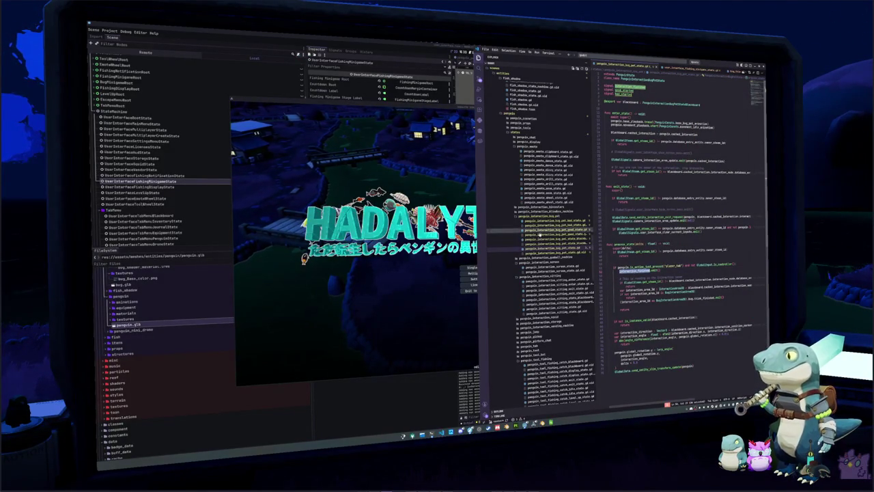
pyautogui.scroll(3, 656, 66)
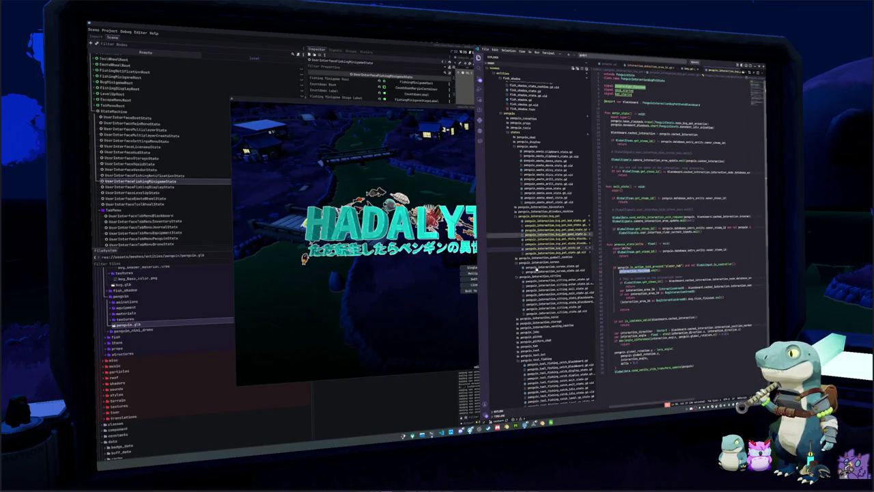
pyautogui.scroll(-10, 547, 248)
pyautogui.click(582, 305)
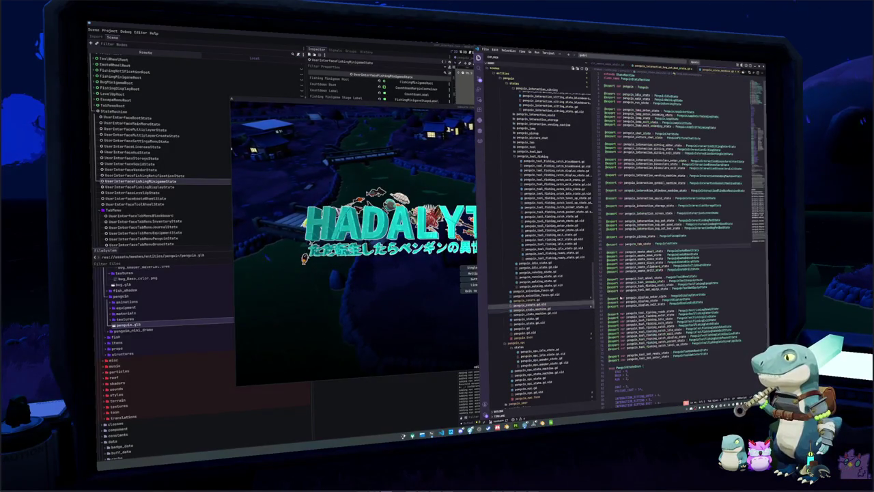
# - Scroll the penguin script and place the cursor at the bug-pet state's connection line
pyautogui.scroll(-10, 676, 239)
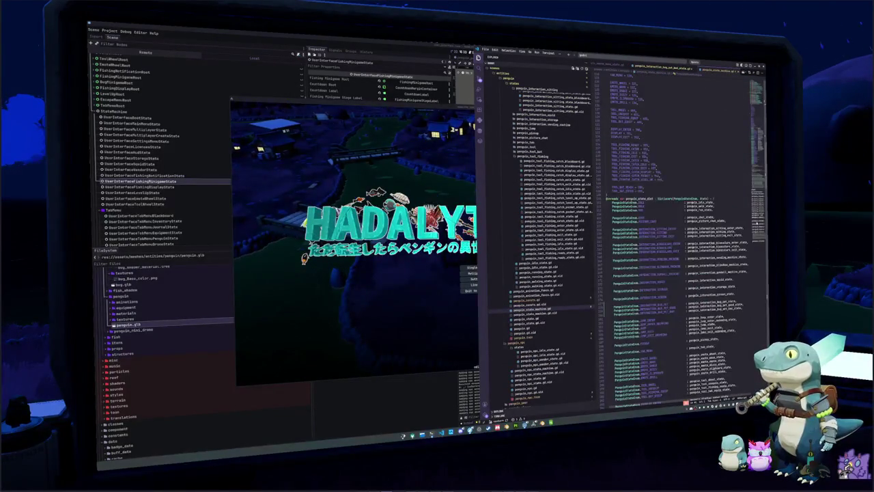
pyautogui.scroll(-10, 676, 239)
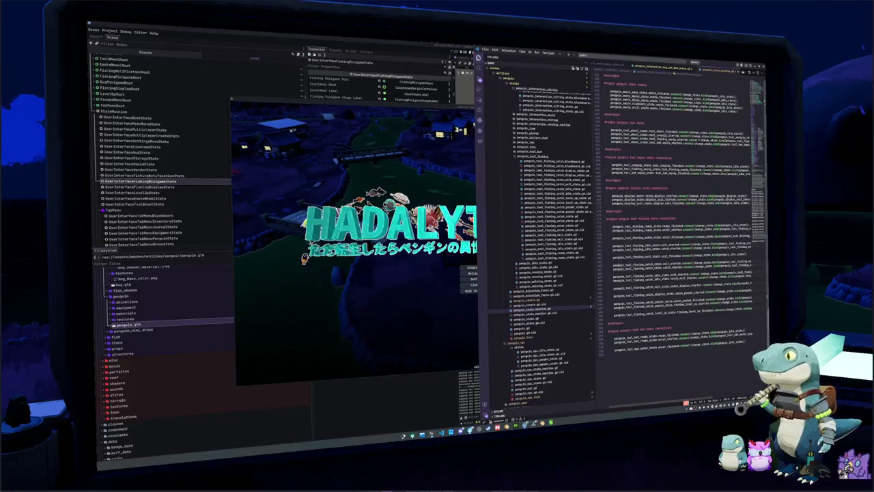
pyautogui.scroll(2, 676, 226)
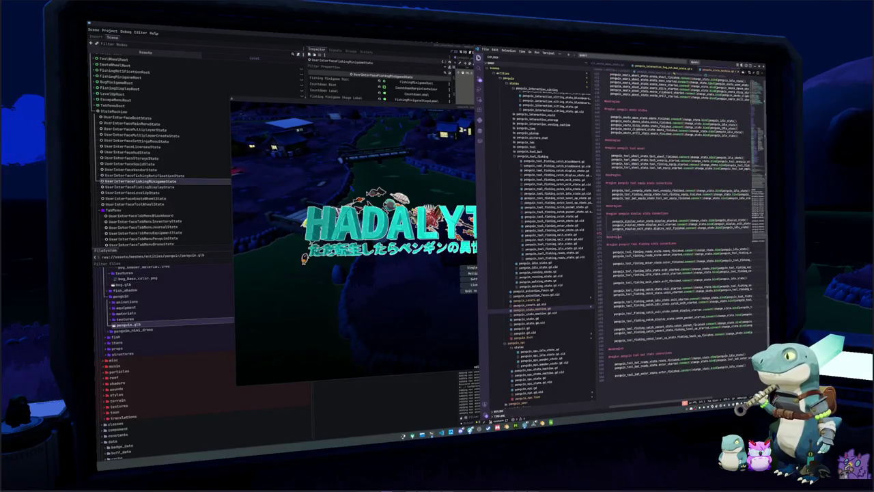
pyautogui.scroll(2, 673, 239)
pyautogui.scroll(-3, 674, 245)
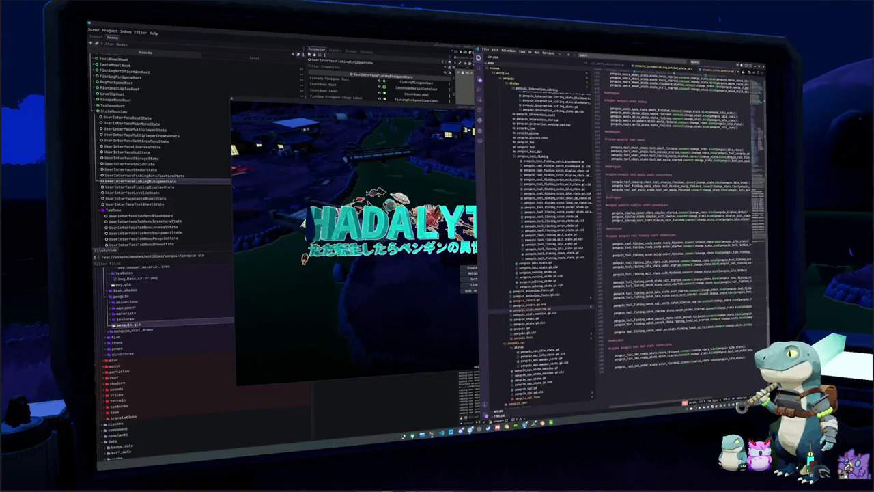
pyautogui.scroll(10, 677, 239)
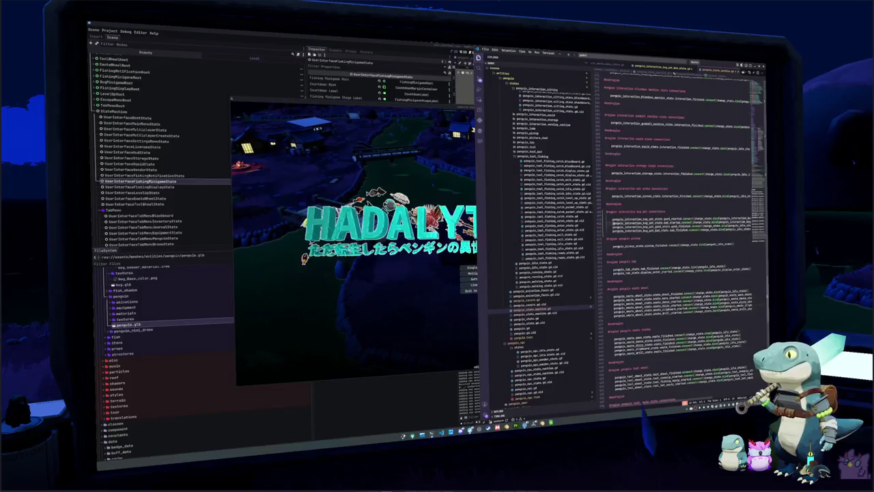
pyautogui.doubleClick(628, 218)
pyautogui.click(614, 218)
# - Add penguin_interaction_bug_pet_state.interaction_finished.connect(change_state.bind(_idle_state)) and save the script
pyautogui.press('Return')
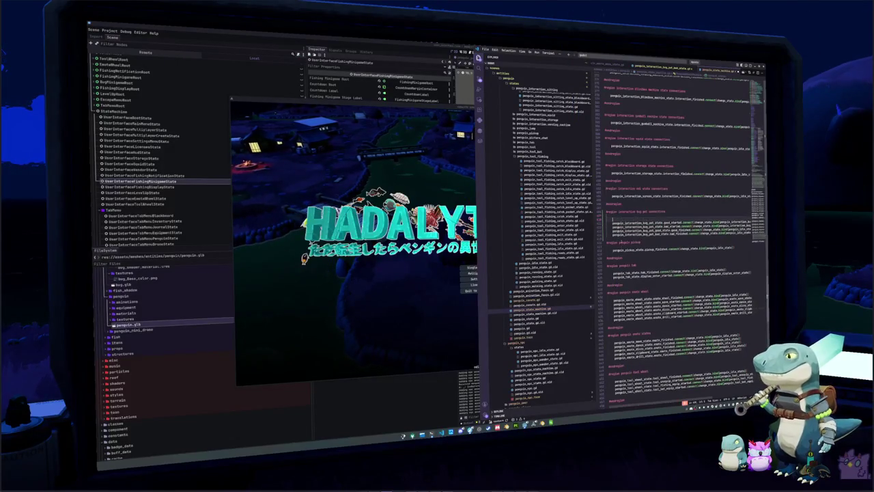
pyautogui.write('penguin_interact')
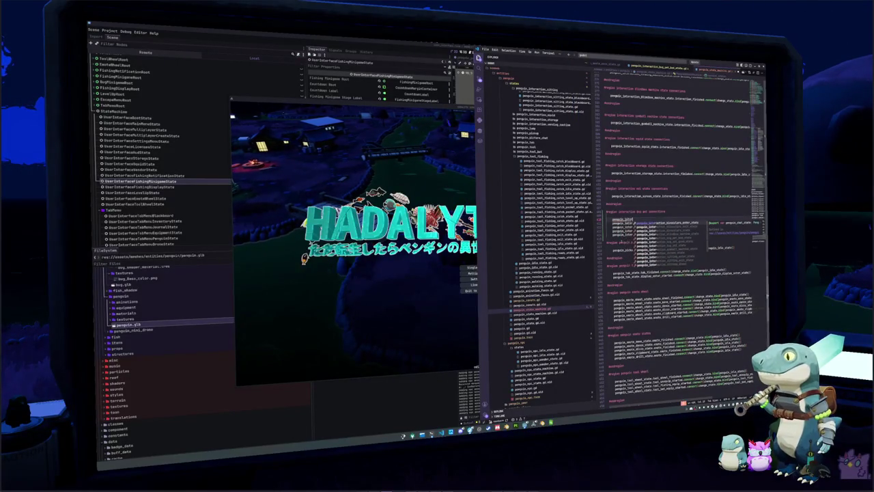
pyautogui.write('ion_bug')
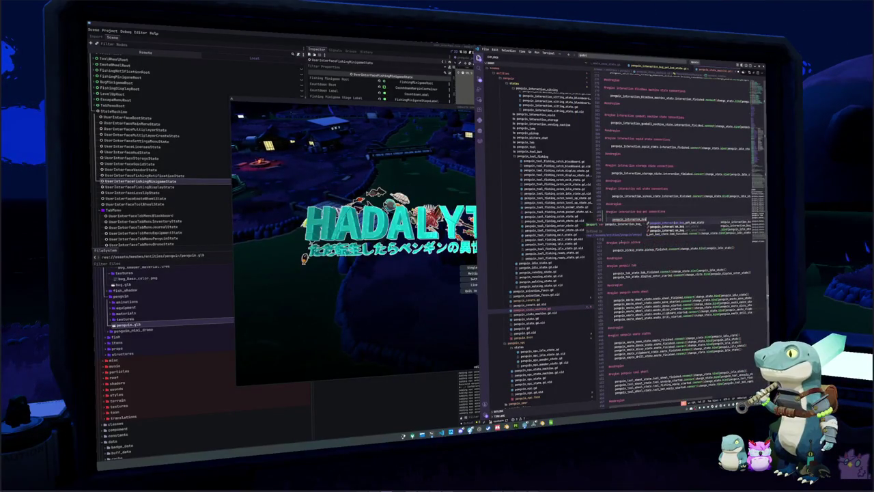
pyautogui.press('Return')
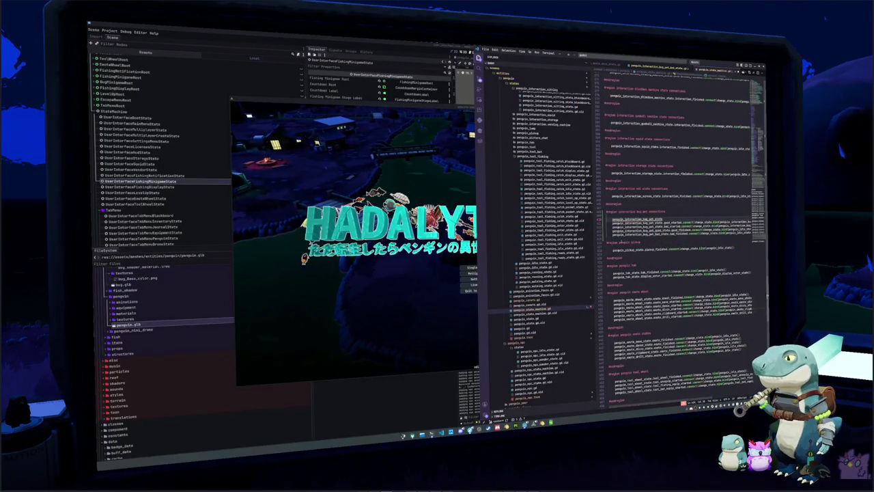
pyautogui.write('.interaction_finished.conn')
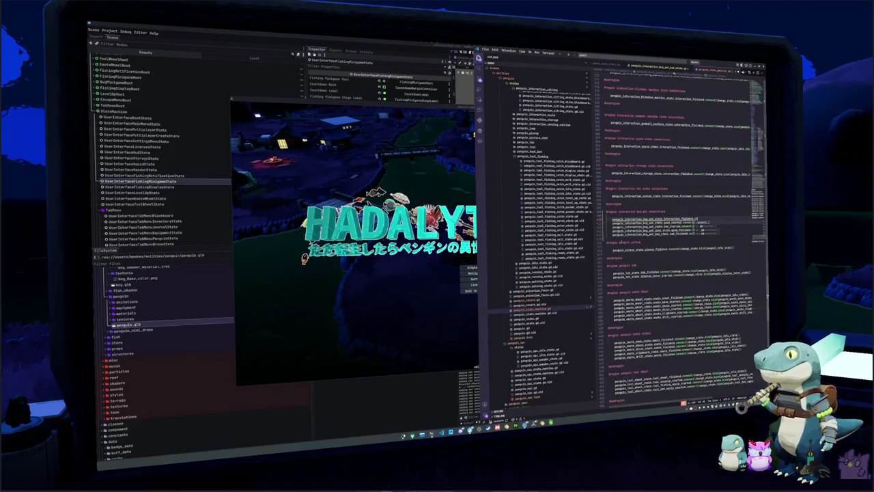
pyautogui.write('ect(change_s')
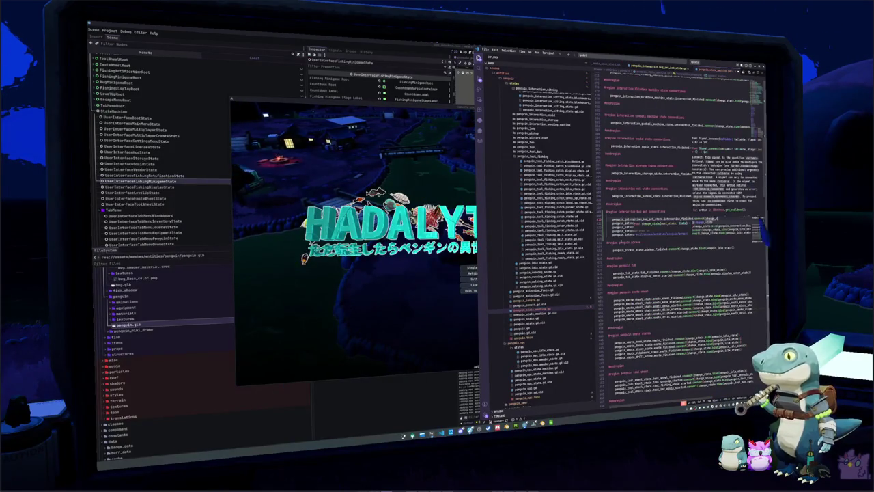
pyautogui.write('e.bind(')
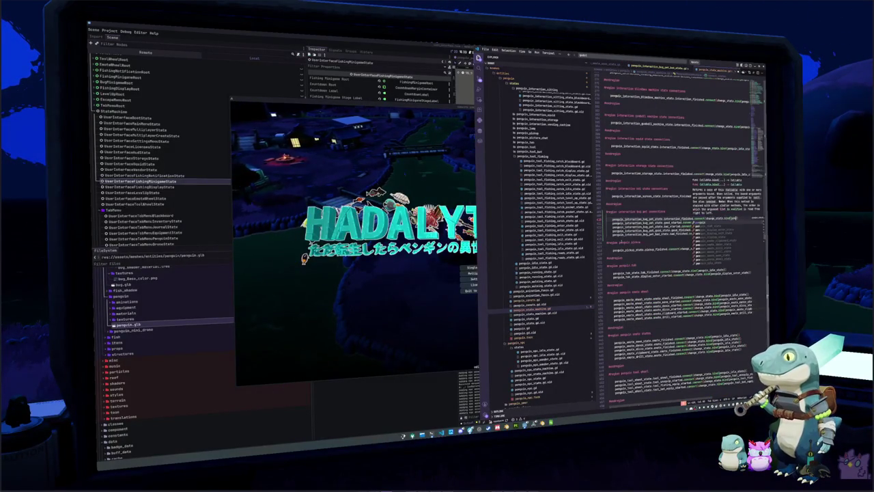
pyautogui.write('_idle_state)')
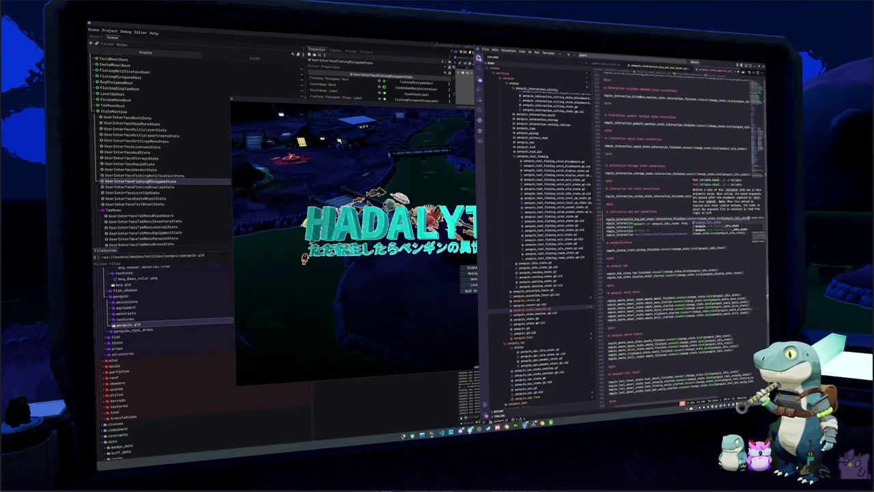
pyautogui.hotkey('ctrl', 's')
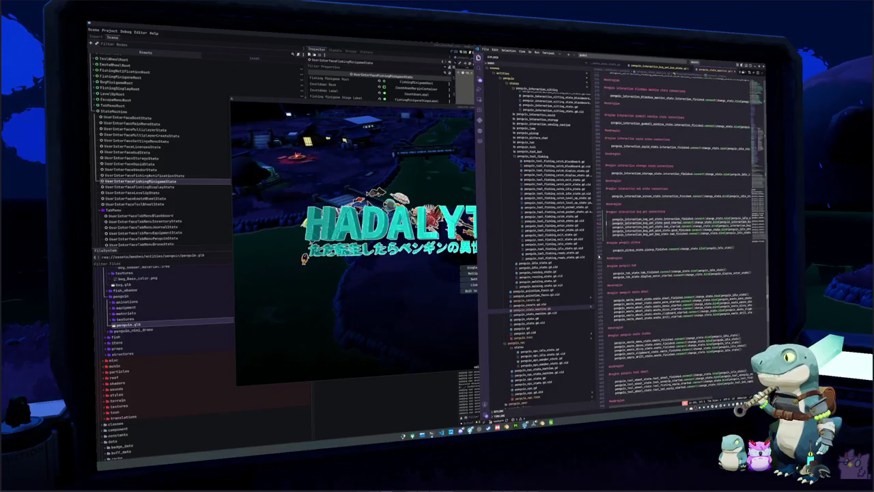
pyautogui.click(470, 268)
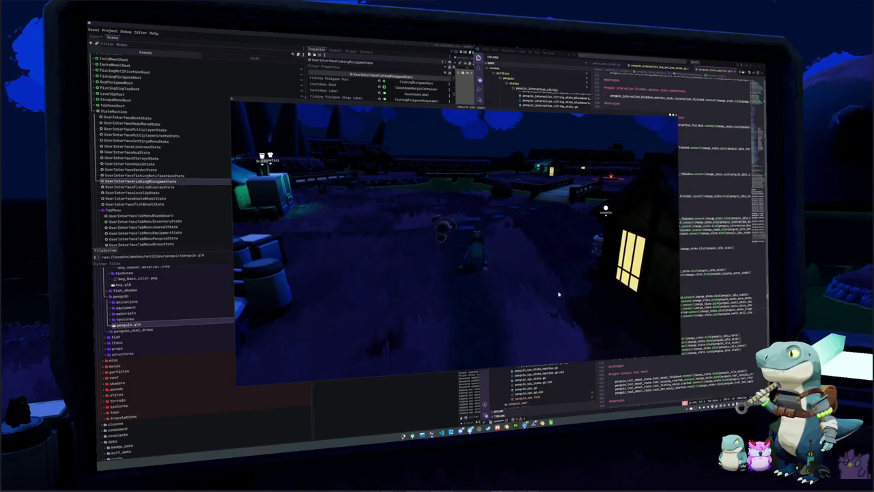
# - Return to the penguin signal connection script and move to its #endregion line
pyautogui.hotkey('alt', 'Tab')
pyautogui.click(611, 260)
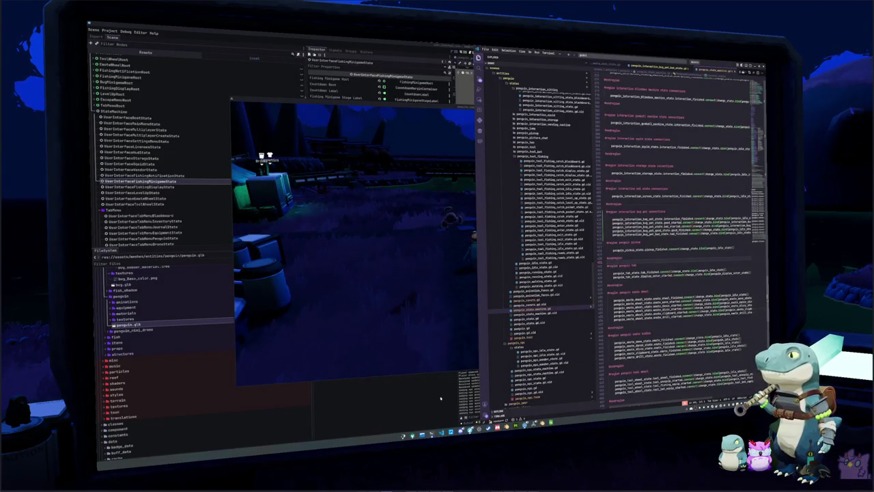
pyautogui.scroll(-3, 529, 263)
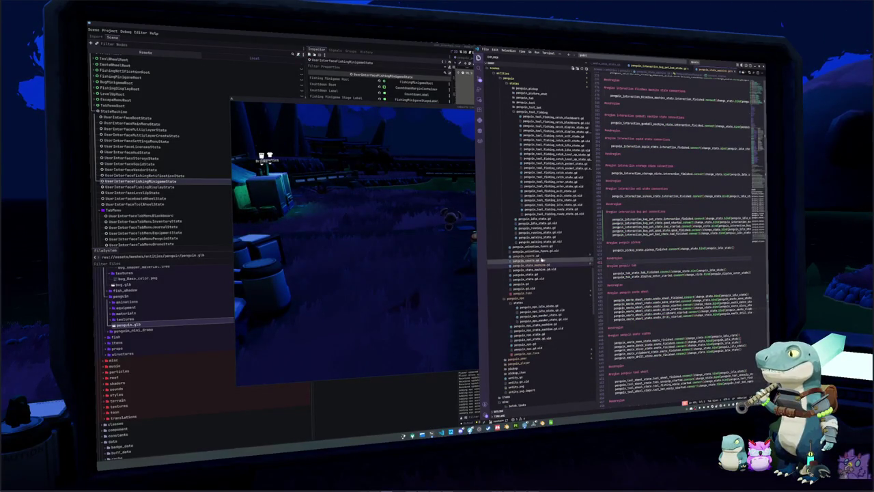
# - Open penguin_consts.gd, expand penguin_peer and penguin_player, and review its constants and dictionaries
pyautogui.click(528, 257)
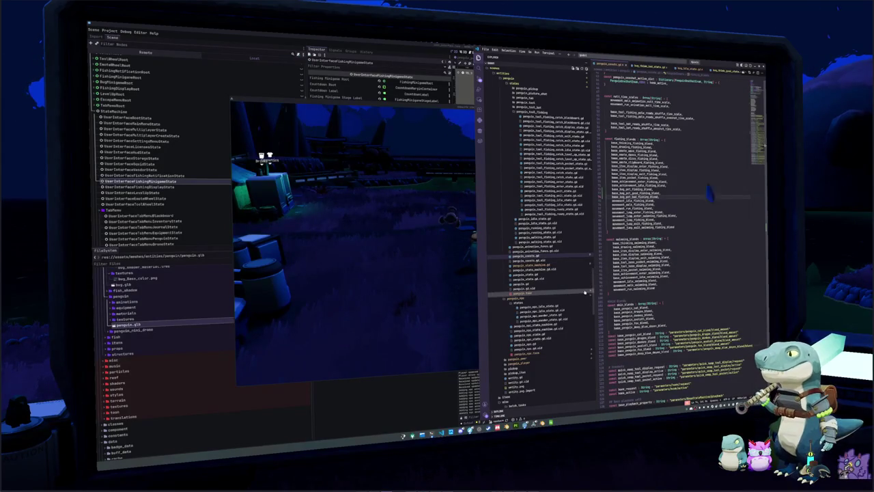
pyautogui.click(571, 357)
pyautogui.click(566, 375)
pyautogui.scroll(-1, 564, 358)
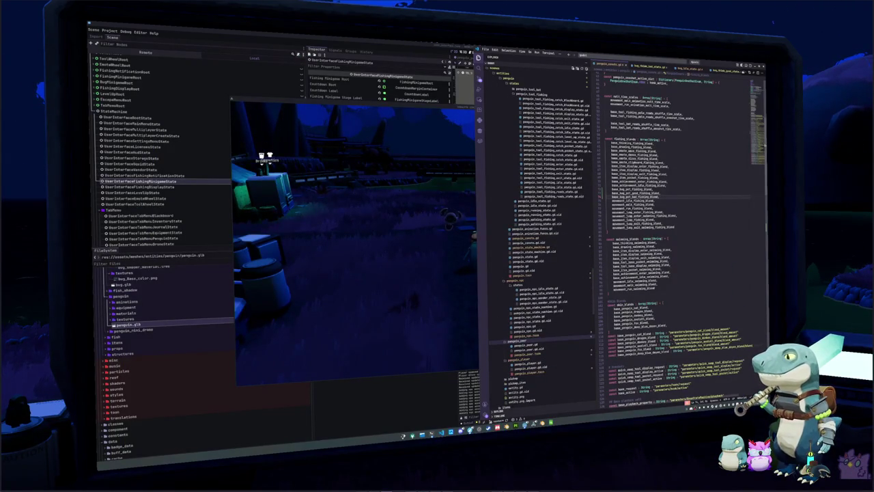
pyautogui.scroll(10, 541, 208)
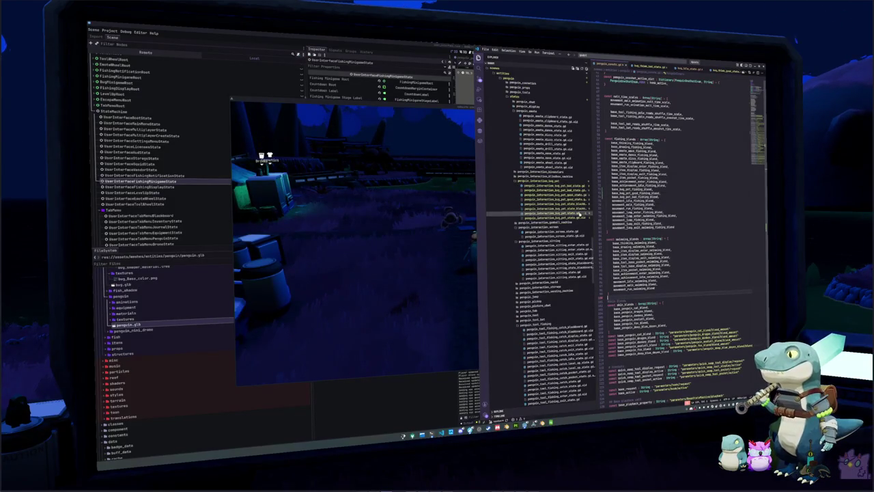
pyautogui.scroll(5, 691, 188)
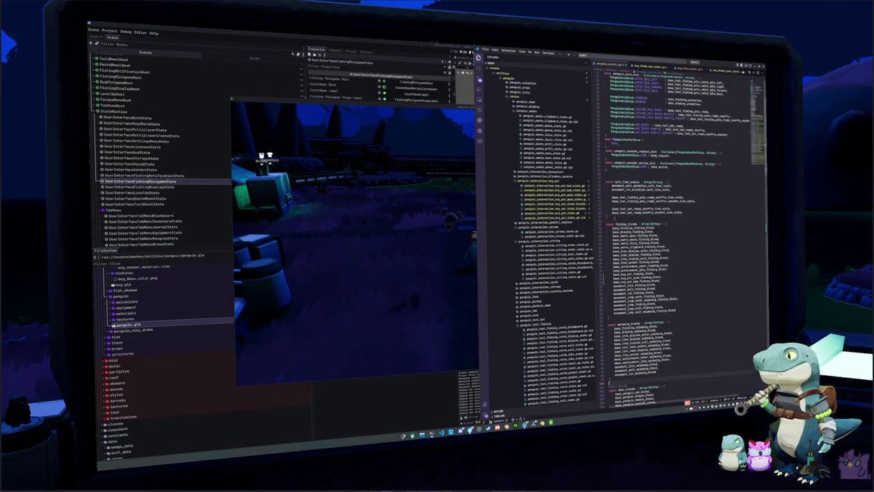
pyautogui.scroll(3, 679, 273)
pyautogui.click(611, 213)
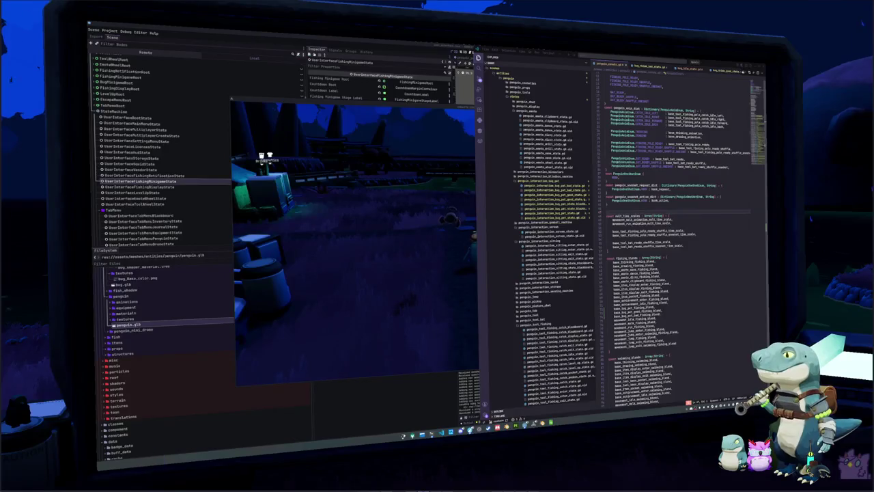
# - Quit the running game through its Escape menu
pyautogui.click(612, 251)
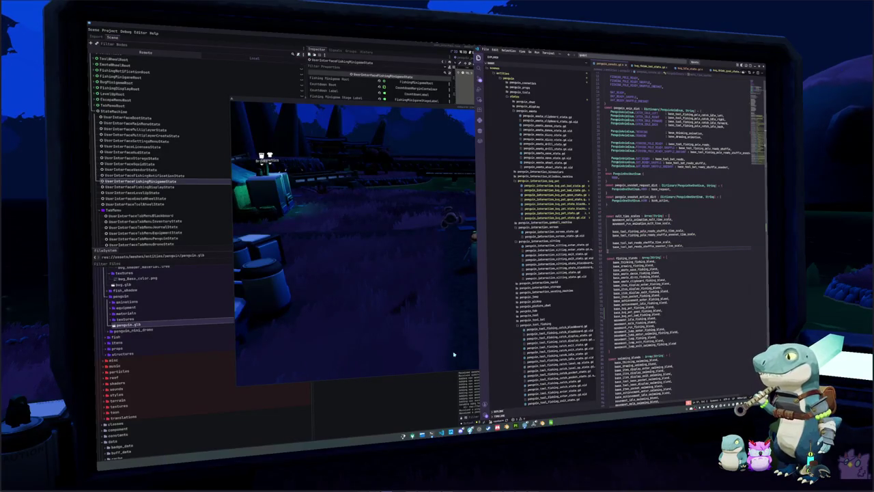
pyautogui.click(453, 366)
pyautogui.press('Escape')
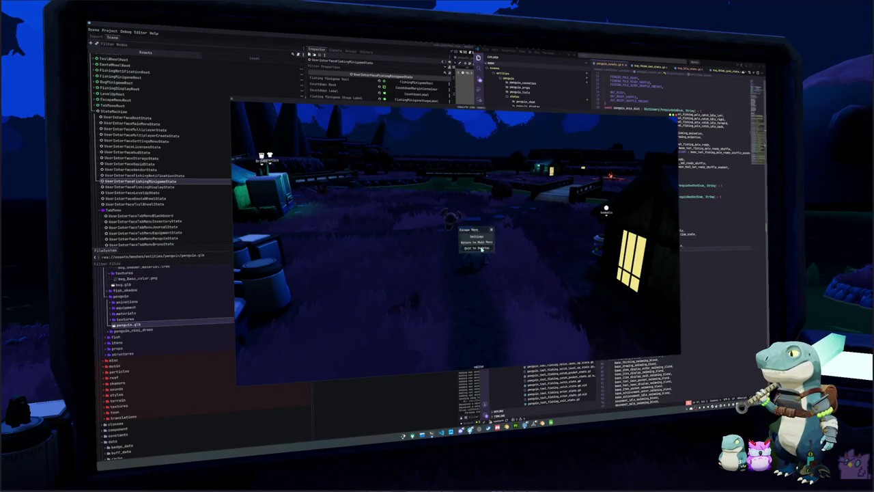
pyautogui.click(481, 247)
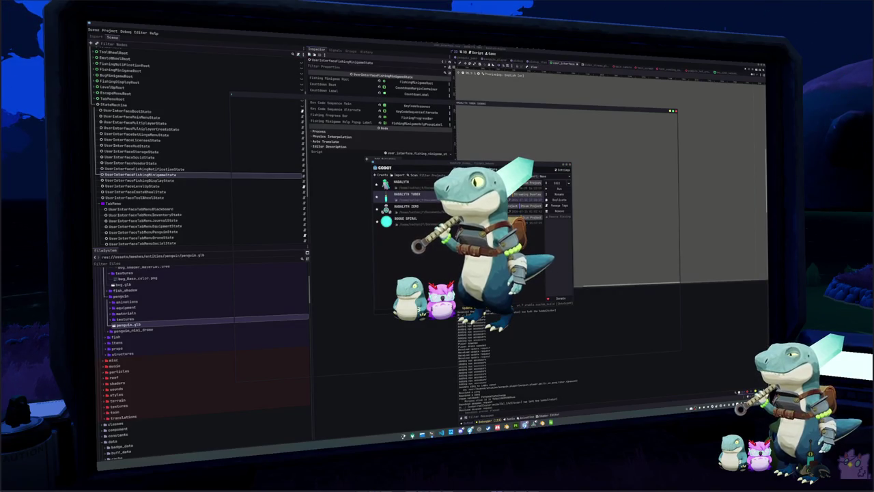
# - Close the leftover game window and move the Raid Channel window up and left
pyautogui.moveTo(524, 425)
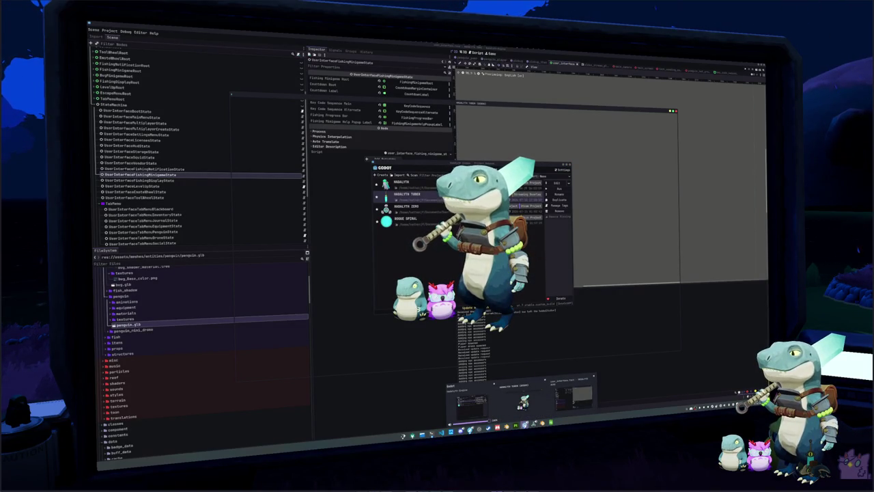
pyautogui.click(522, 399)
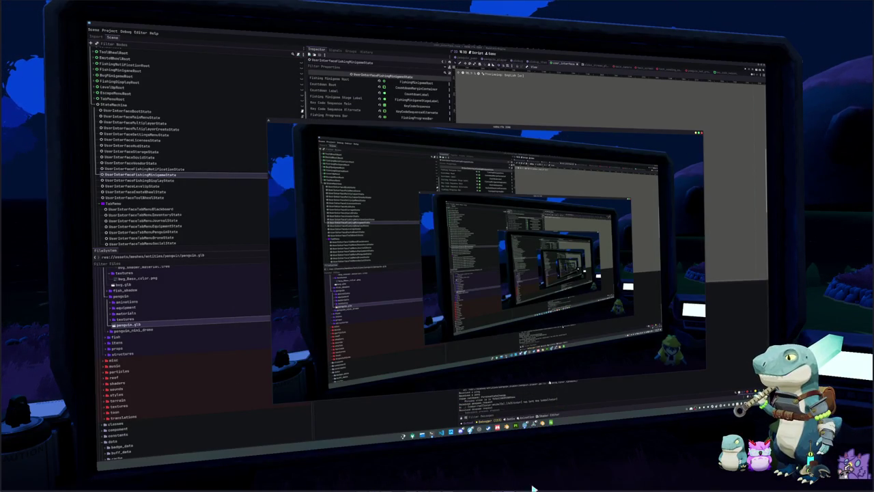
pyautogui.press('F8')
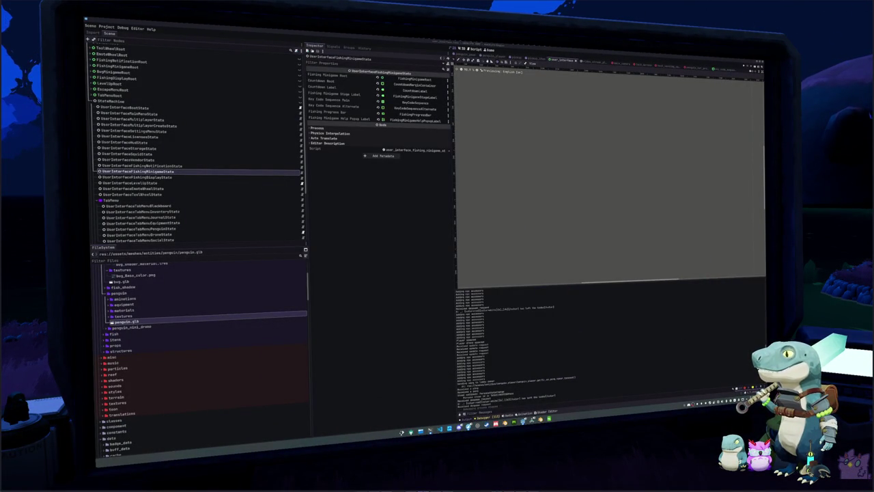
pyautogui.moveTo(551, 132)
pyautogui.mouseDown()
pyautogui.moveTo(357, 102)
pyautogui.moveTo(297, 72)
pyautogui.moveTo(298, 48)
pyautogui.mouseUp()
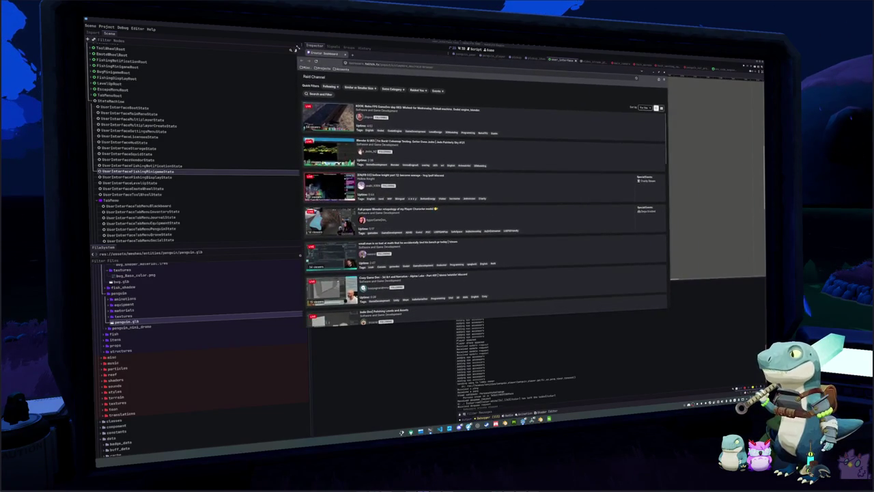
# - Enlarge the Raid Channel window and filter the list to followed channels only
pyautogui.moveTo(355, 325); pyautogui.dragTo(358, 416)
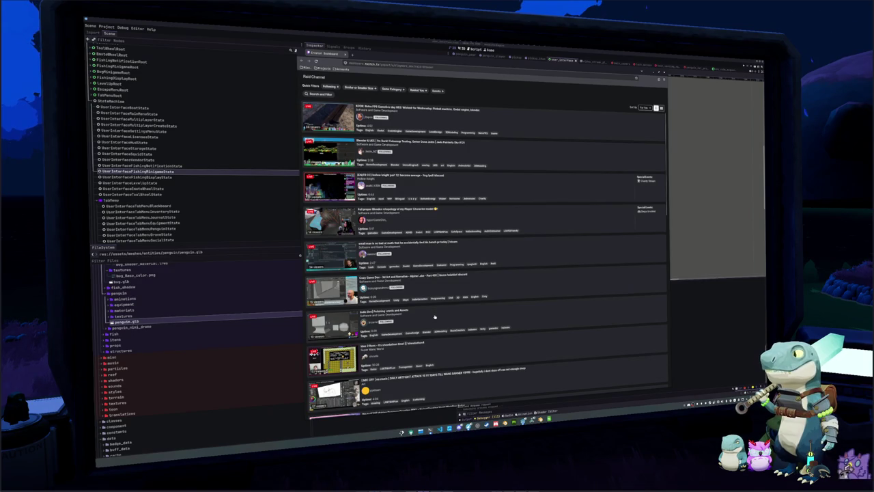
pyautogui.click(331, 88)
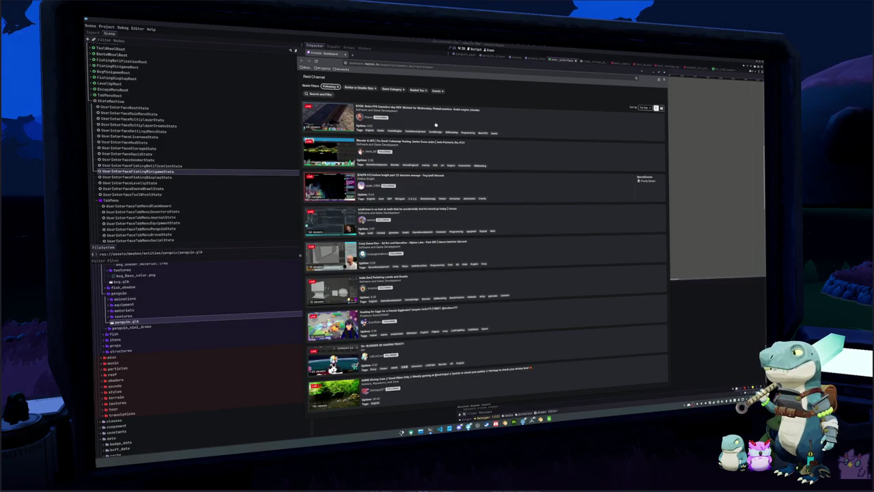
# - Preview the top followed channel's Godot gamedev stream and check its not-raided-recently note
pyautogui.click(435, 124)
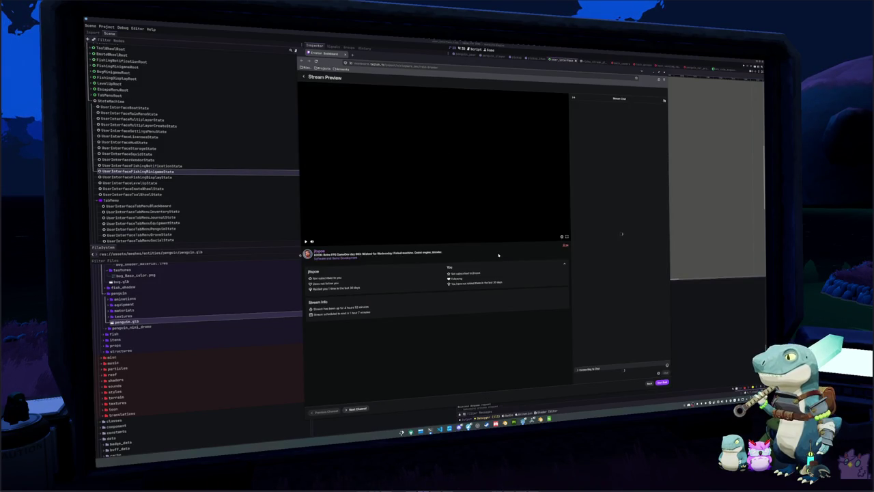
pyautogui.moveTo(504, 282); pyautogui.dragTo(458, 283)
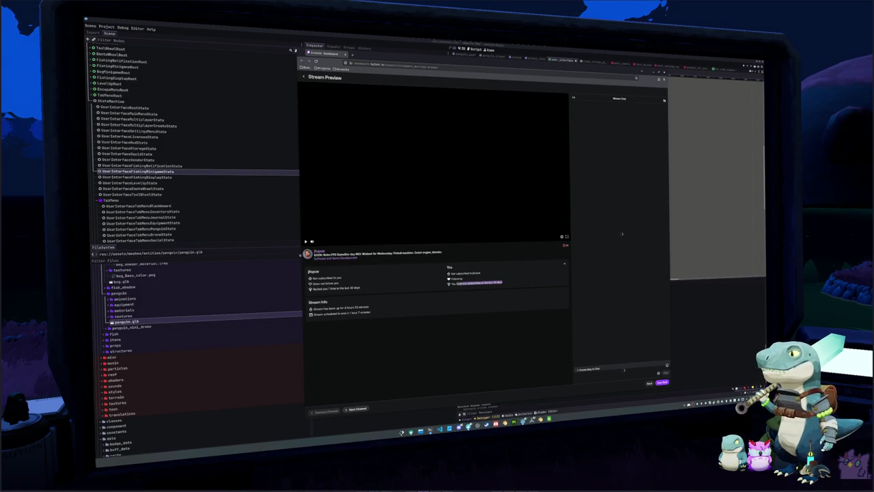
pyautogui.click(520, 271)
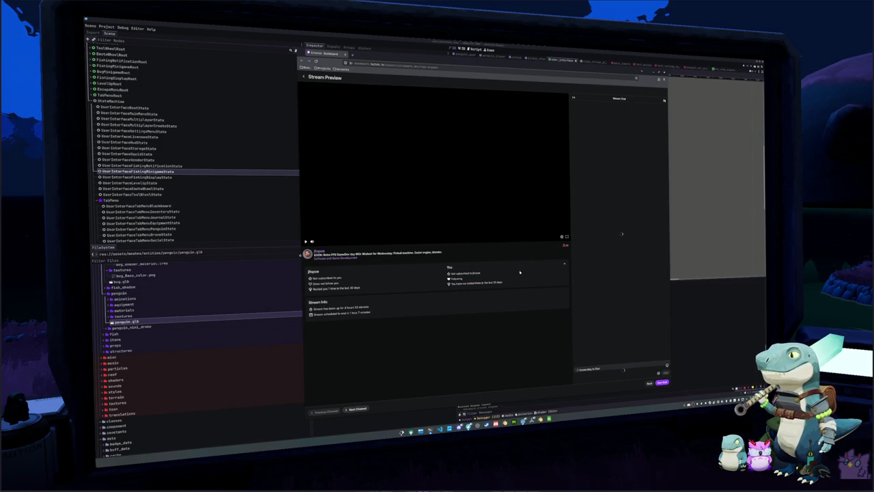